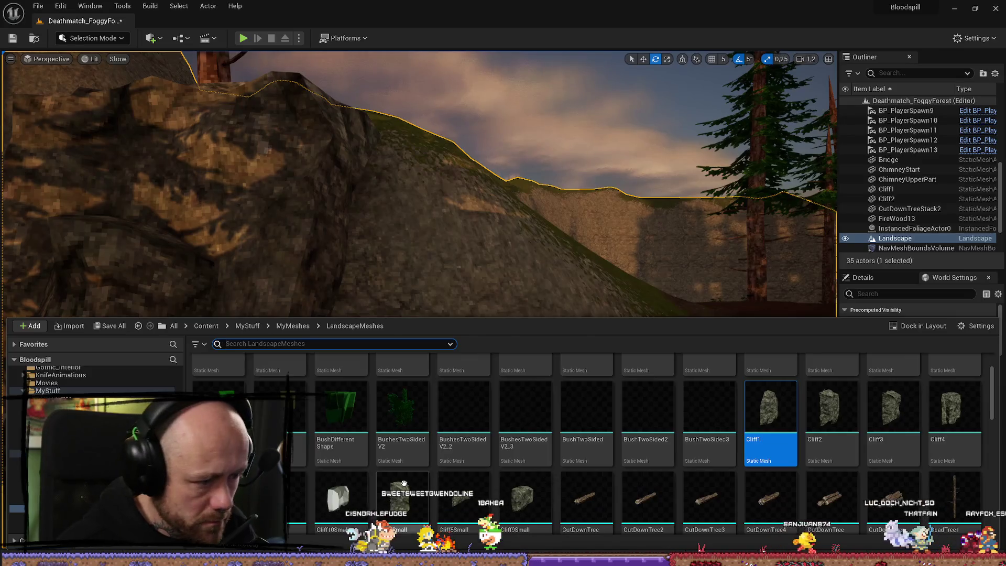
Step: Place Cliff7Small on the hillside, rotate it 30 degrees, and undo an accidental shrink
{"action": "mouse_move", "coordinate": [401, 498]}
{"action": "left_mouse_down"}
{"action": "mouse_move", "coordinate": [454, 294]}
{"action": "mouse_move", "coordinate": [452, 445]}
{"action": "left_mouse_up"}
{"action": "mouse_move", "coordinate": [483, 292]}
{"action": "left_mouse_down"}
{"action": "mouse_move", "coordinate": [532, 288]}
{"action": "mouse_move", "coordinate": [493, 294]}
{"action": "mouse_move", "coordinate": [503, 283]}
{"action": "left_mouse_up"}
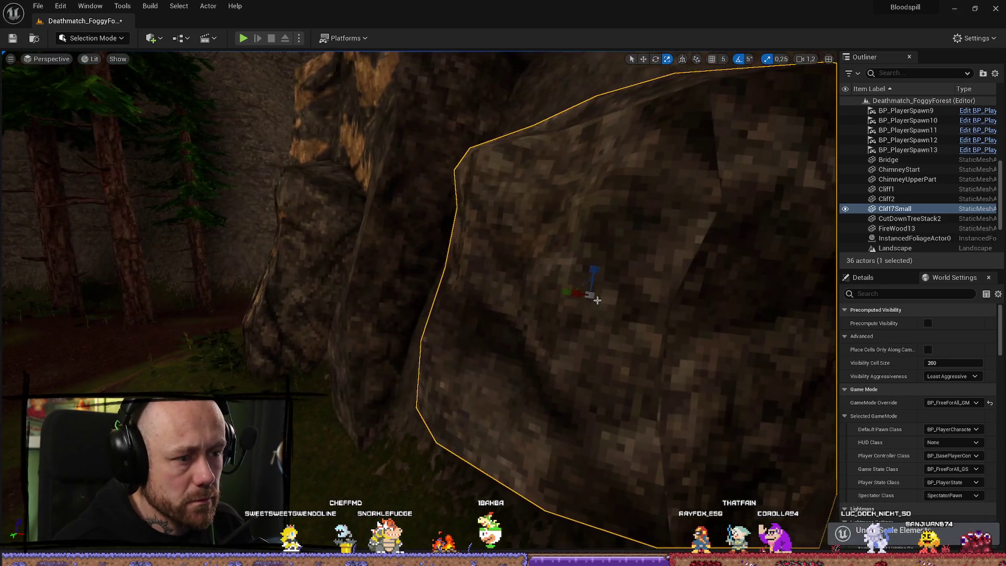
{"action": "left_click_drag", "start_coordinate": [593, 292], "coordinate": [575, 292]}
{"action": "key", "text": "ctrl+z"}
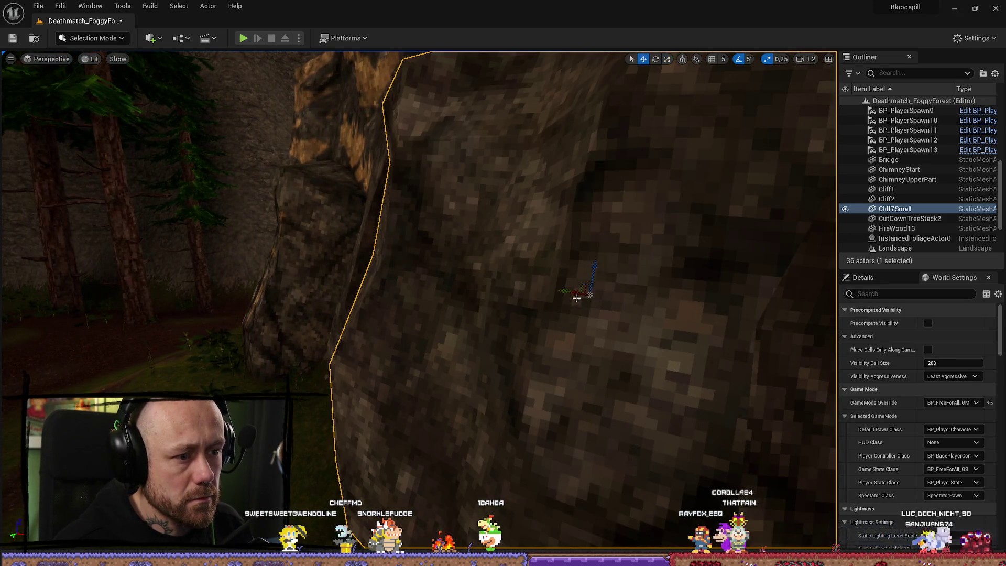
Step: Turn the Cliff7Small rock about -20 degrees to fit the slope
{"action": "scroll", "coordinate": [576, 297], "scroll_direction": "down", "scroll_amount": 5}
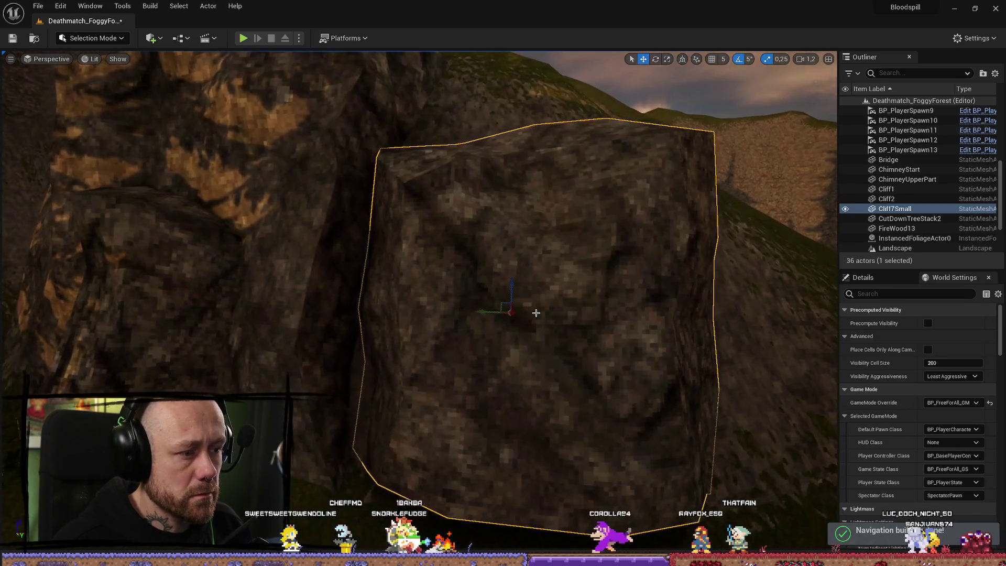
{"action": "scroll", "coordinate": [512, 313], "scroll_direction": "down", "scroll_amount": 5}
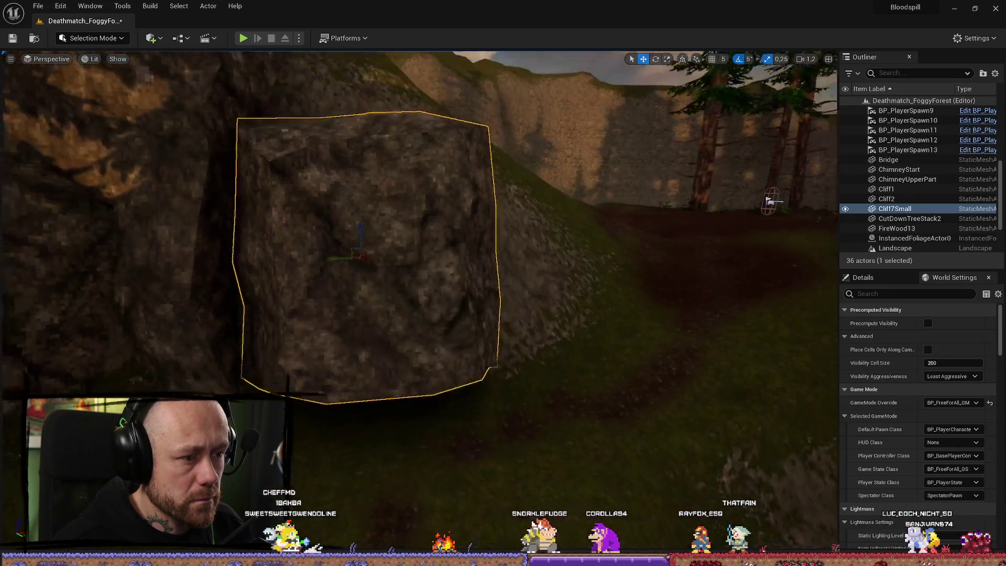
{"action": "key", "text": "e"}
{"action": "key", "text": "r"}
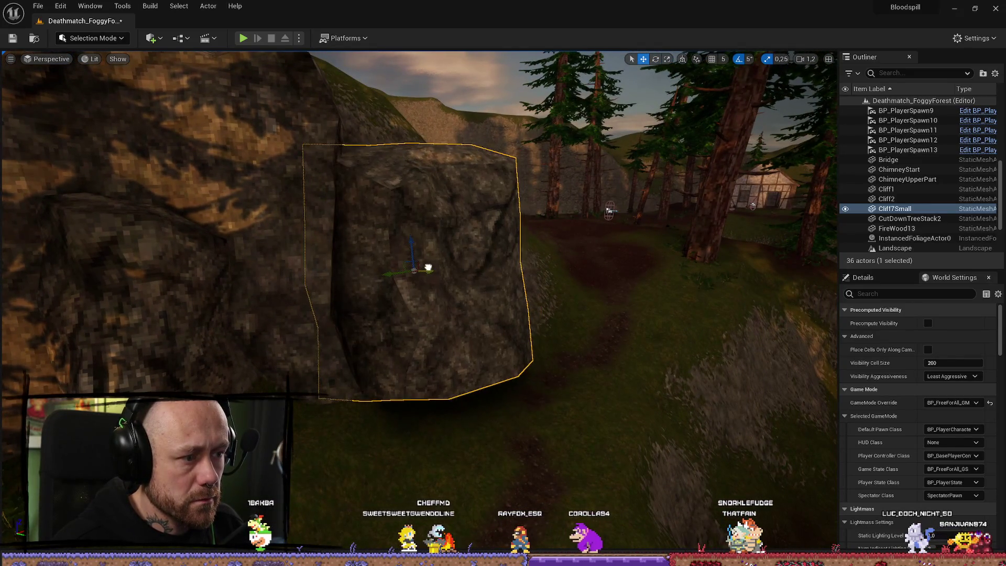
{"action": "scroll", "coordinate": [428, 268], "scroll_direction": "up", "scroll_amount": 5}
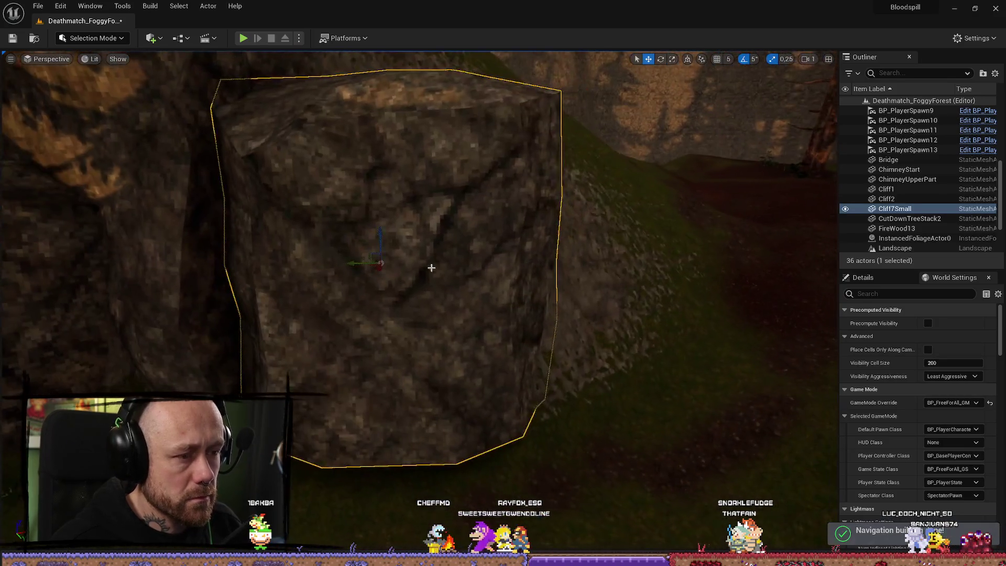
{"action": "key", "text": "e"}
{"action": "left_click_drag", "start_coordinate": [383, 233], "coordinate": [370, 216]}
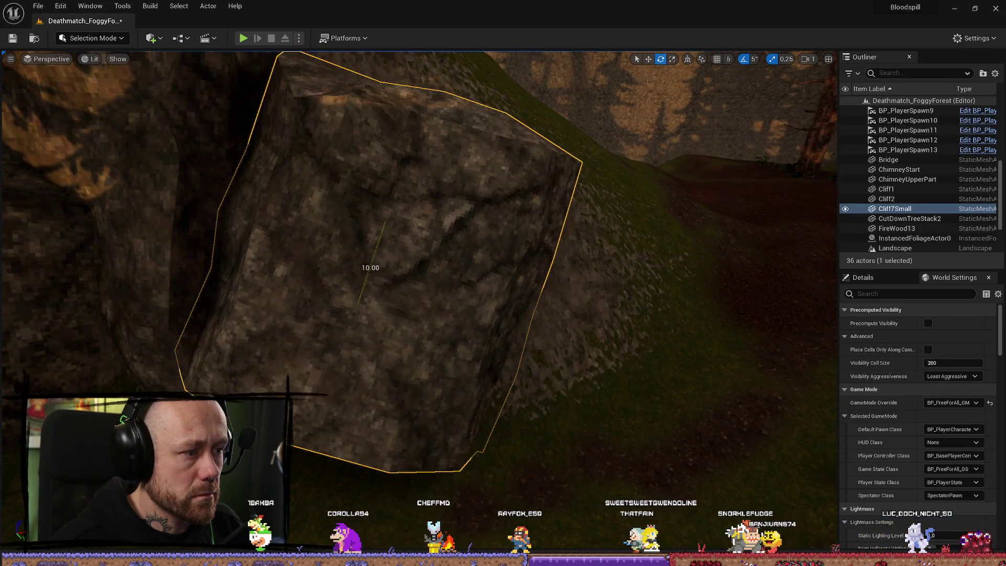
Step: Lower Cliff7Small further into the ground, then select the landscape
{"action": "scroll", "coordinate": [382, 236], "scroll_direction": "down", "scroll_amount": 5}
{"action": "key", "text": "w"}
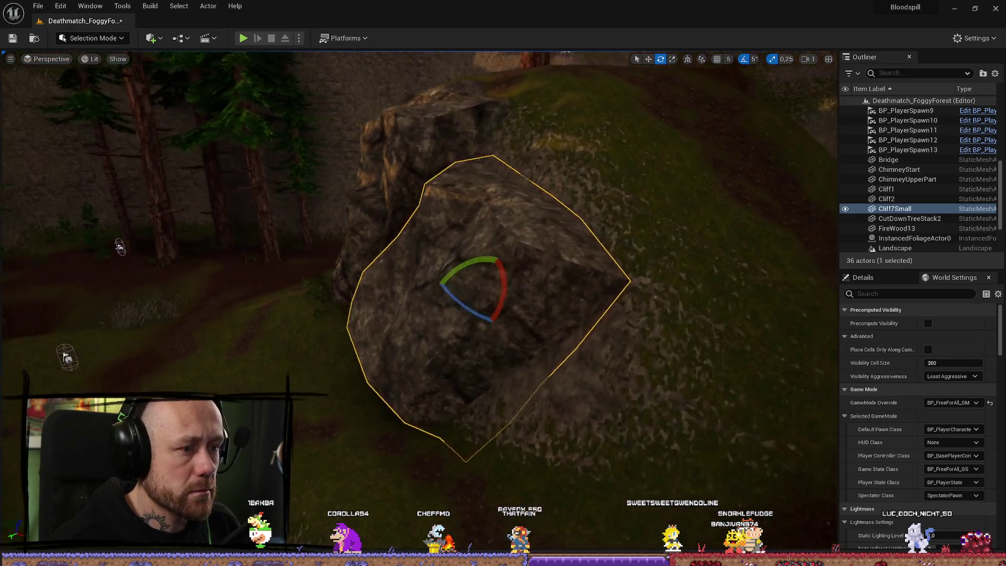
{"action": "mouse_move", "coordinate": [431, 286]}
{"action": "left_mouse_down"}
{"action": "mouse_move", "coordinate": [481, 303]}
{"action": "mouse_move", "coordinate": [390, 255]}
{"action": "left_mouse_up"}
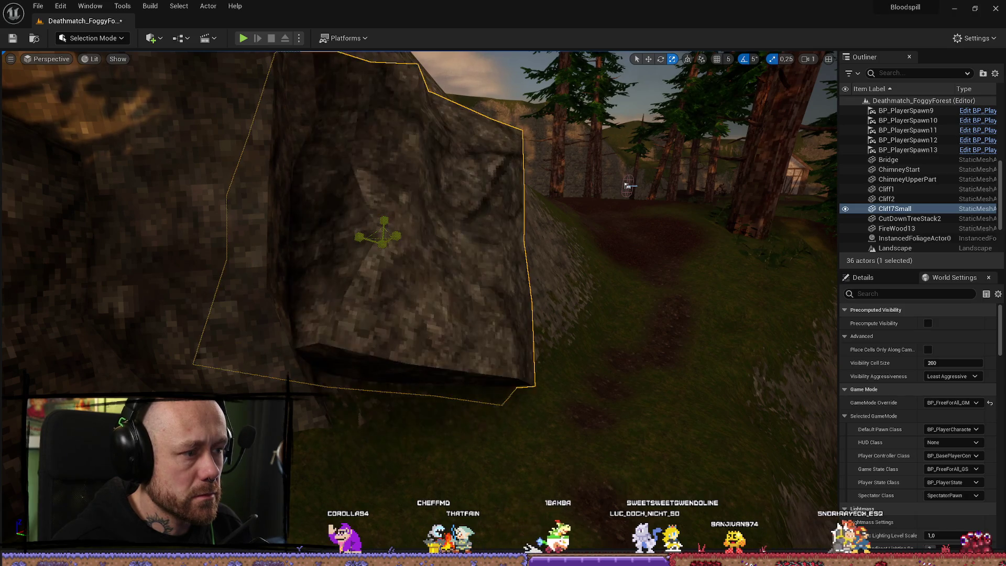
{"action": "mouse_move", "coordinate": [384, 243]}
{"action": "left_mouse_down"}
{"action": "mouse_move", "coordinate": [394, 265]}
{"action": "mouse_move", "coordinate": [377, 279]}
{"action": "mouse_move", "coordinate": [399, 309]}
{"action": "left_mouse_up"}
{"action": "key", "text": "e"}
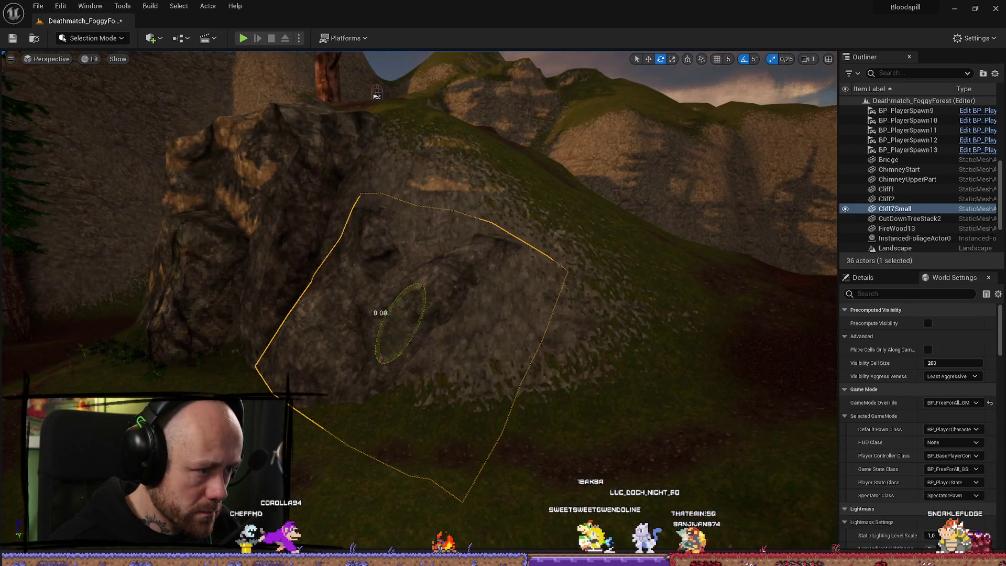
{"action": "left_click_drag", "start_coordinate": [384, 313], "coordinate": [397, 310]}
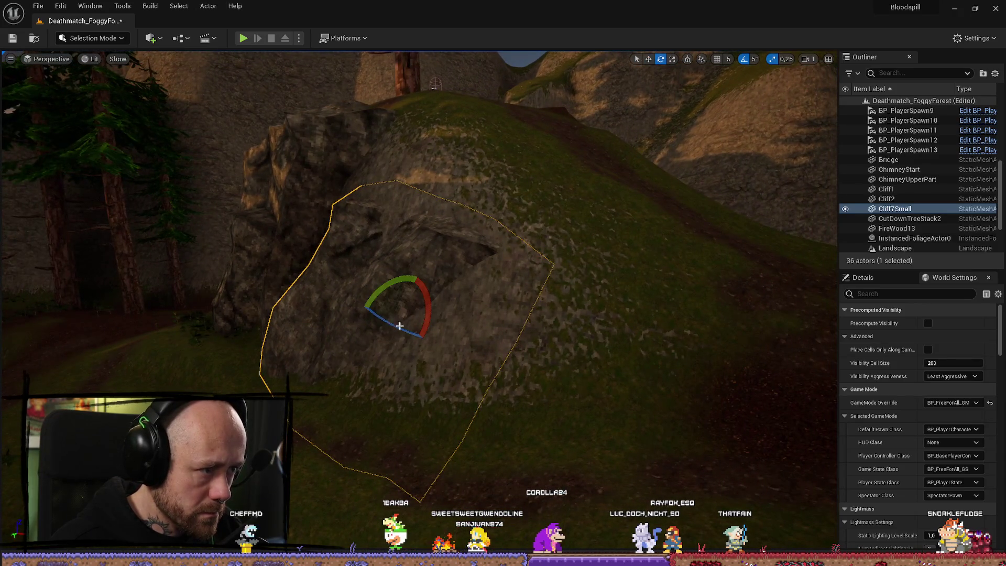
{"action": "left_click_drag", "start_coordinate": [720, 367], "coordinate": [720, 368]}
{"action": "left_click", "coordinate": [720, 367]}
{"action": "scroll", "coordinate": [499, 394], "scroll_direction": "up", "scroll_amount": 5}
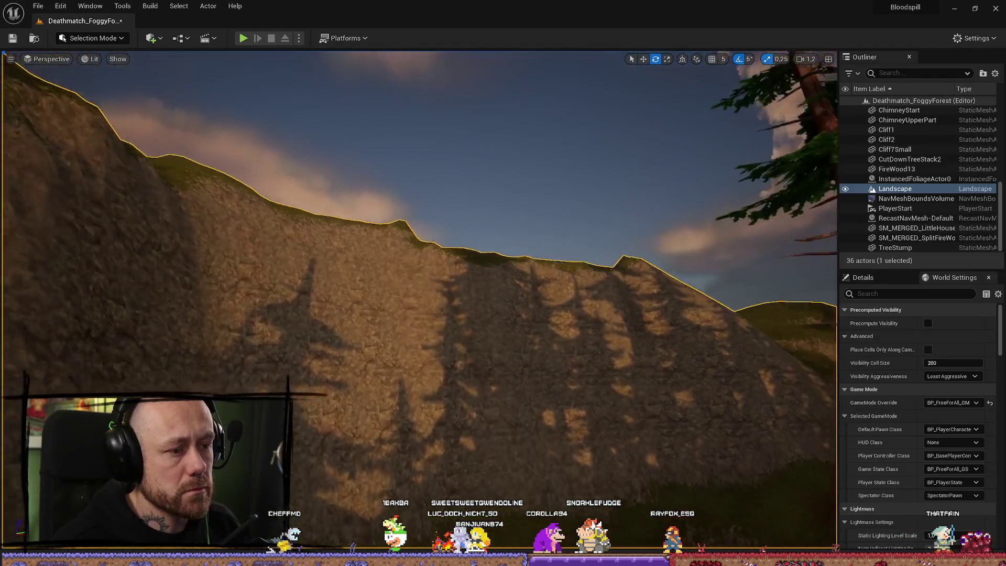
Step: Place a Cliff5 rock at the cliff base and enlarge it uniformly
{"action": "key", "text": "ctrl+space"}
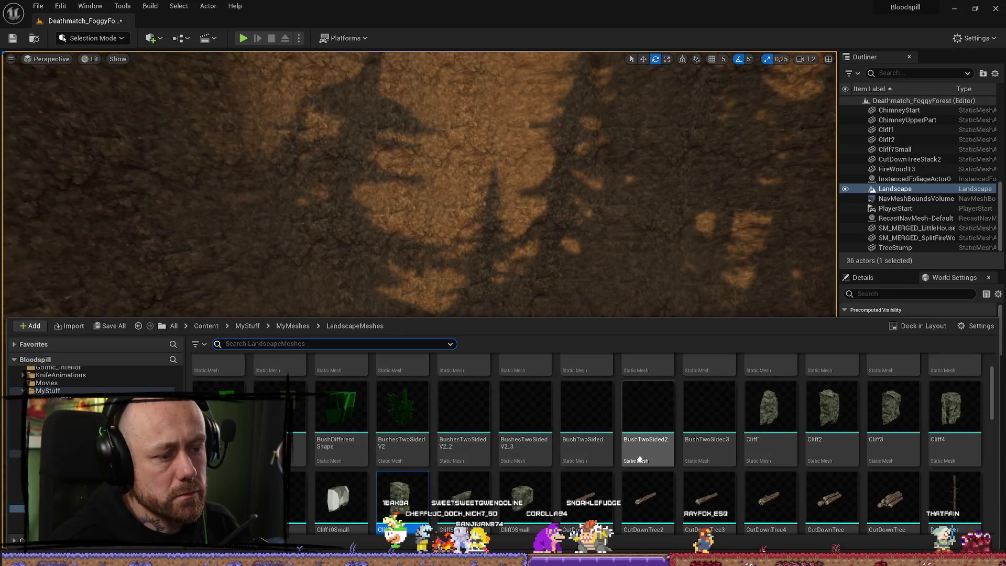
{"action": "left_click_drag", "start_coordinate": [401, 498], "coordinate": [366, 257]}
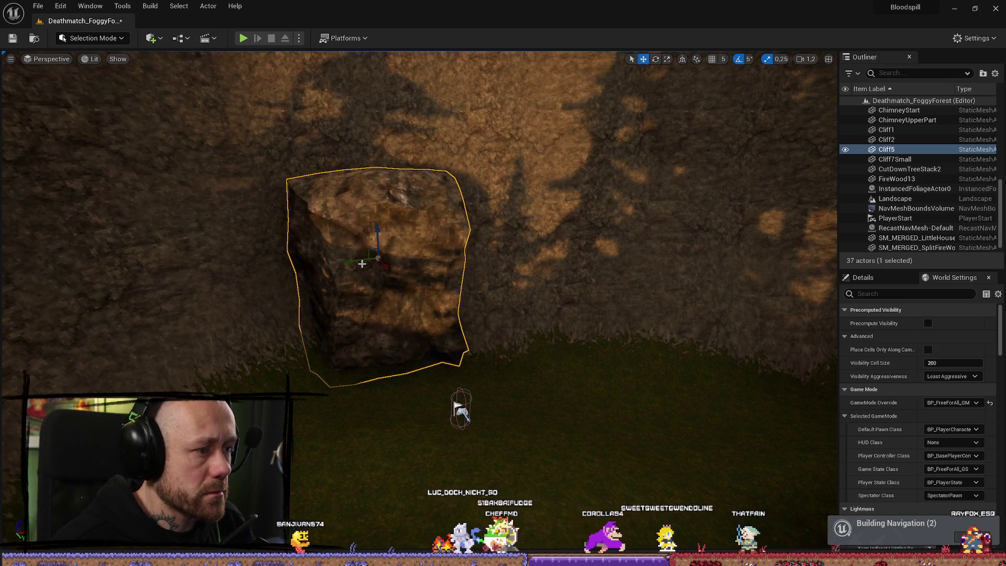
{"action": "left_click_drag", "start_coordinate": [377, 256], "coordinate": [390, 255]}
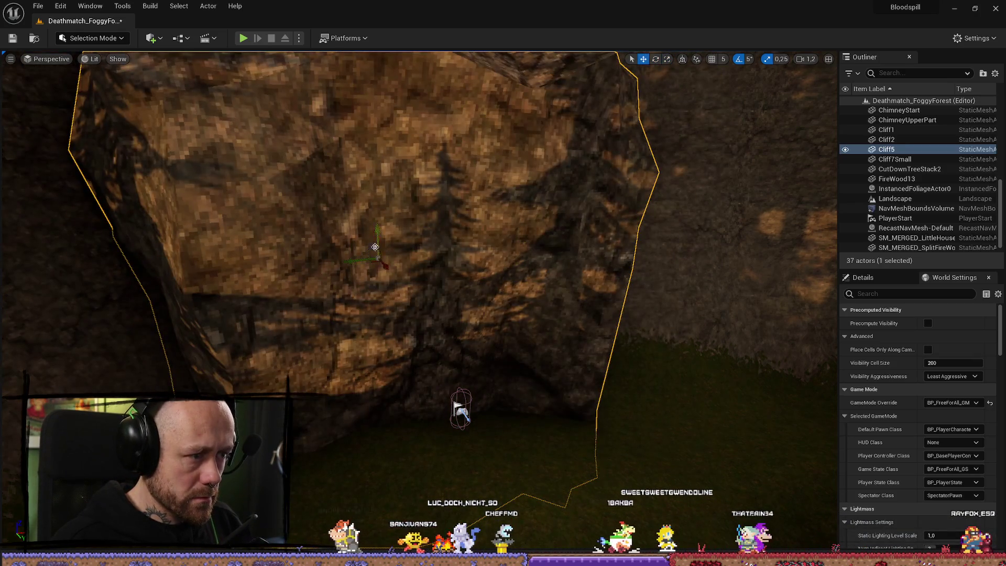
Step: Inspect the enlarged Cliff5 against the cliff wall, then reopen the LandscapeMeshes folder
{"action": "key", "text": "f"}
{"action": "left_click_drag", "start_coordinate": [371, 131], "coordinate": [127, 111]}
{"action": "mouse_move", "coordinate": [537, 183]}
{"action": "left_mouse_down"}
{"action": "mouse_move", "coordinate": [552, 223]}
{"action": "mouse_move", "coordinate": [579, 244]}
{"action": "mouse_move", "coordinate": [563, 230]}
{"action": "mouse_move", "coordinate": [569, 242]}
{"action": "left_mouse_up"}
{"action": "key", "text": "r"}
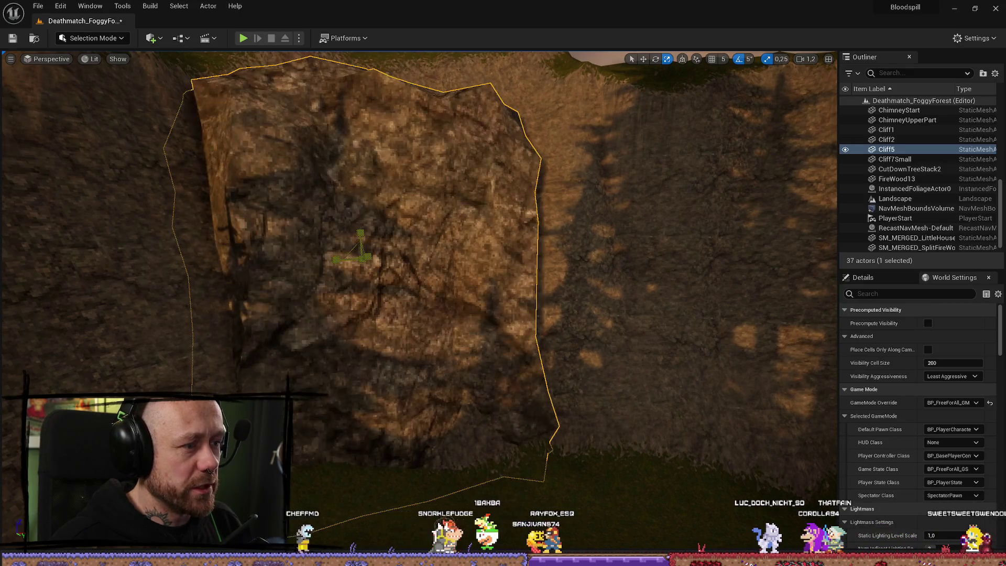
{"action": "mouse_move", "coordinate": [463, 268]}
{"action": "left_mouse_down"}
{"action": "mouse_move", "coordinate": [479, 271]}
{"action": "mouse_move", "coordinate": [460, 263]}
{"action": "left_mouse_up"}
{"action": "key", "text": "e"}
{"action": "left_click_drag", "start_coordinate": [354, 350], "coordinate": [354, 350]}
{"action": "mouse_move", "coordinate": [487, 280]}
{"action": "left_mouse_down"}
{"action": "mouse_move", "coordinate": [478, 291]}
{"action": "mouse_move", "coordinate": [516, 315]}
{"action": "left_mouse_up"}
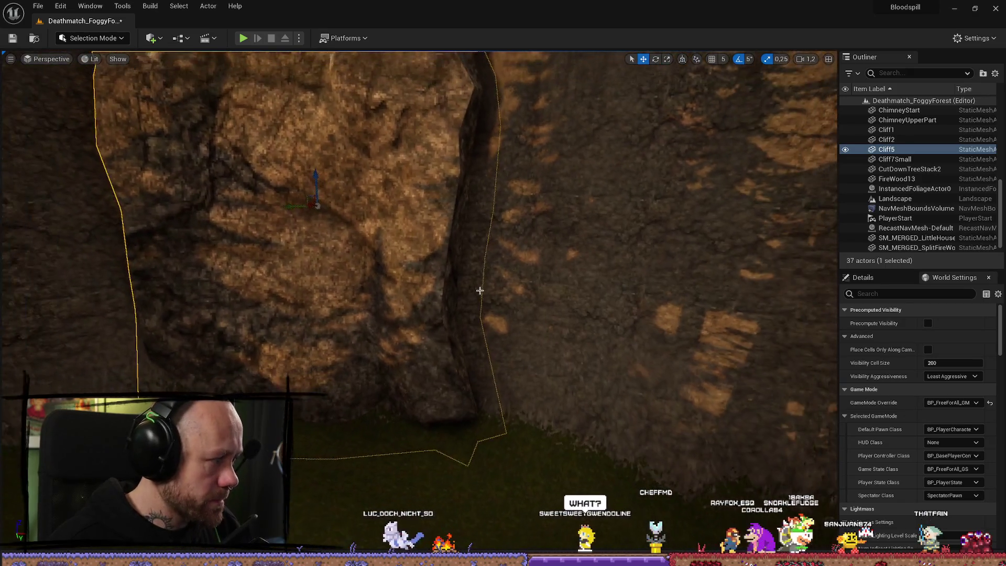
{"action": "key", "text": "ctrl+space"}
{"action": "mouse_move", "coordinate": [565, 359]}
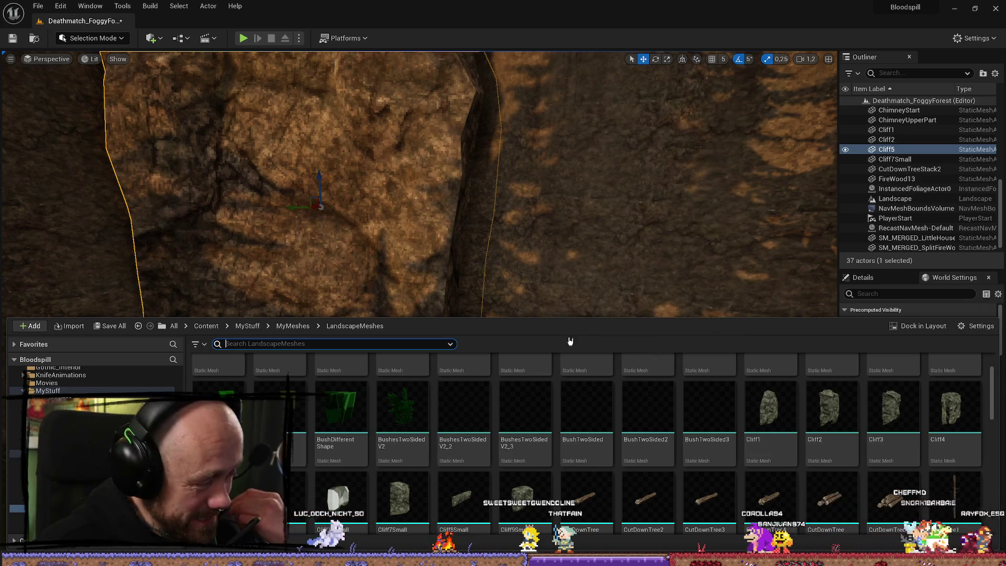
Step: Place a Cliff4 rock from LandscapeMeshes near the right-hand cliff
{"action": "mouse_move", "coordinate": [630, 230]}
{"action": "left_mouse_down"}
{"action": "mouse_move", "coordinate": [644, 231]}
{"action": "mouse_move", "coordinate": [635, 227]}
{"action": "left_mouse_up"}
{"action": "key", "text": "ctrl+space"}
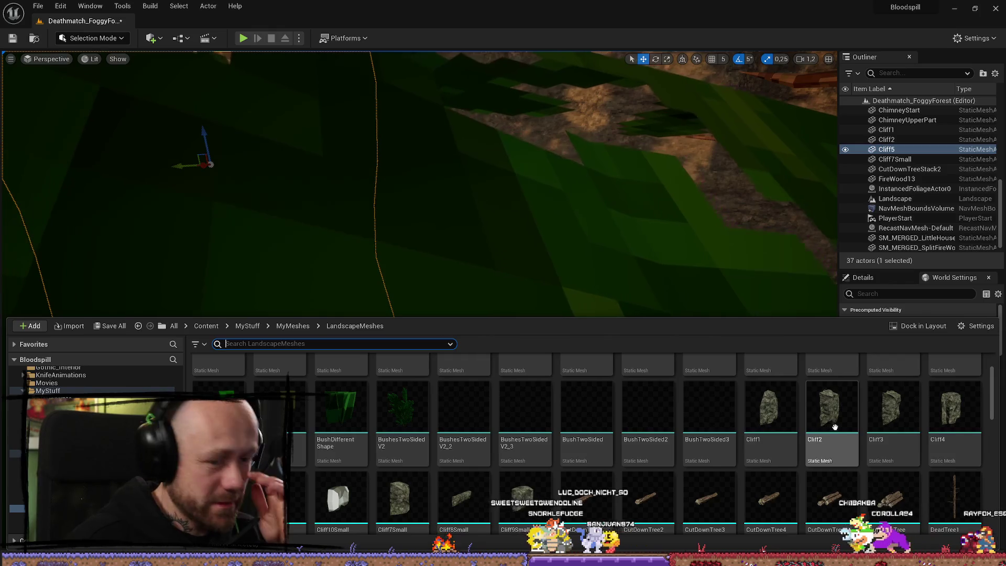
{"action": "left_click_drag", "start_coordinate": [954, 414], "coordinate": [554, 156]}
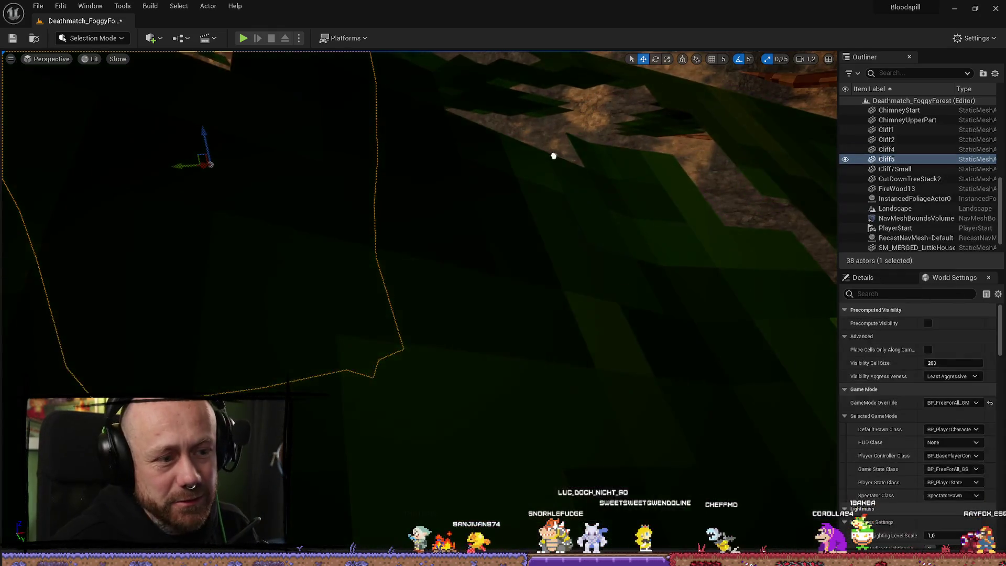
{"action": "scroll", "coordinate": [613, 336], "scroll_direction": "down", "scroll_amount": 5}
{"action": "mouse_move", "coordinate": [612, 336]}
{"action": "left_mouse_down"}
{"action": "mouse_move", "coordinate": [506, 353]}
{"action": "mouse_move", "coordinate": [507, 335]}
{"action": "mouse_move", "coordinate": [418, 333]}
{"action": "left_mouse_up"}
Step: Rotate Cliff4 around to 175 degrees so it sits against the cliffs
{"action": "key", "text": "e"}
{"action": "mouse_move", "coordinate": [490, 315]}
{"action": "left_mouse_down"}
{"action": "mouse_move", "coordinate": [400, 325]}
{"action": "mouse_move", "coordinate": [572, 329]}
{"action": "mouse_move", "coordinate": [457, 315]}
{"action": "mouse_move", "coordinate": [428, 328]}
{"action": "mouse_move", "coordinate": [471, 330]}
{"action": "mouse_move", "coordinate": [443, 331]}
{"action": "mouse_move", "coordinate": [482, 351]}
{"action": "mouse_move", "coordinate": [527, 332]}
{"action": "mouse_move", "coordinate": [353, 258]}
{"action": "mouse_move", "coordinate": [370, 235]}
{"action": "mouse_move", "coordinate": [346, 230]}
{"action": "mouse_move", "coordinate": [465, 340]}
{"action": "mouse_move", "coordinate": [476, 335]}
{"action": "left_mouse_up"}
{"action": "key", "text": "w"}
{"action": "key", "text": "r"}
{"action": "key", "text": "e"}
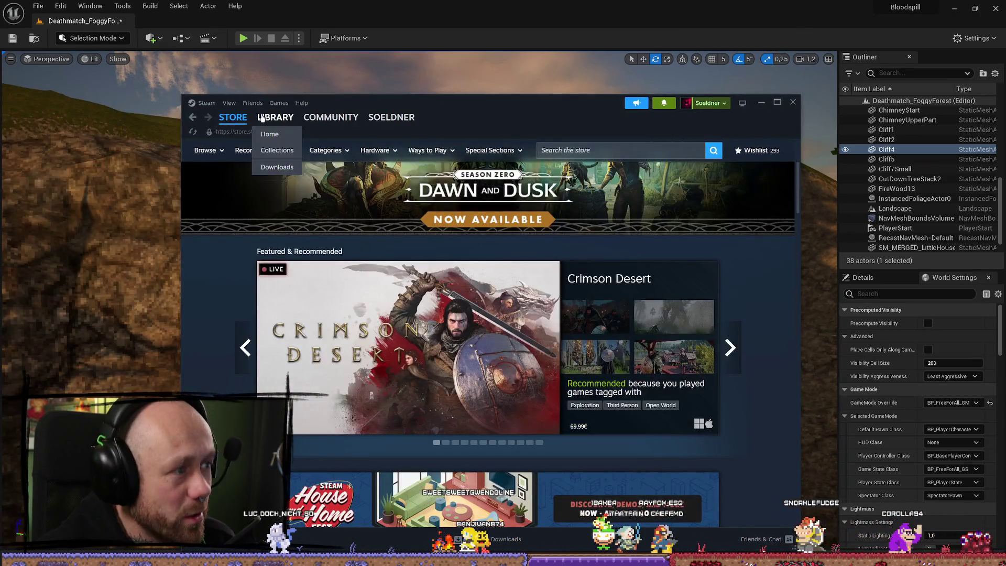
Step: Open Tainted Grail: The Fall of Avalon in the Steam library, then refocus Unreal on Cliff4
{"action": "left_click", "coordinate": [275, 117]}
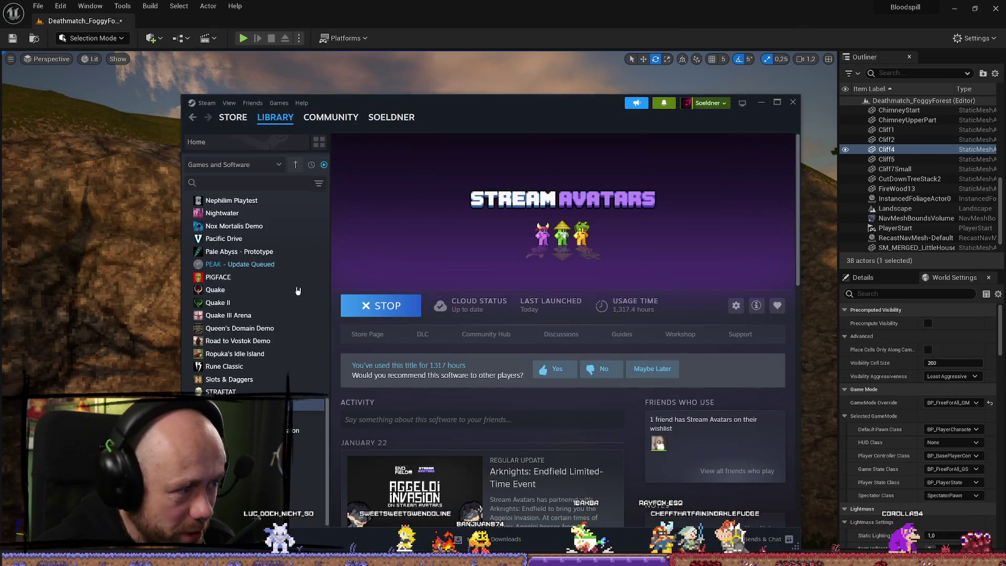
{"action": "left_click", "coordinate": [306, 430]}
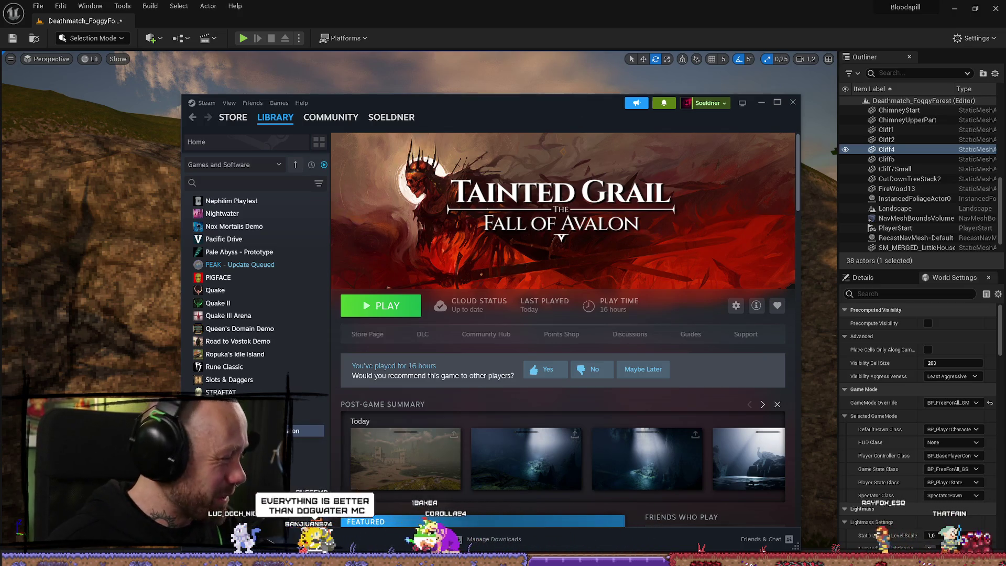
{"action": "key", "text": "f"}
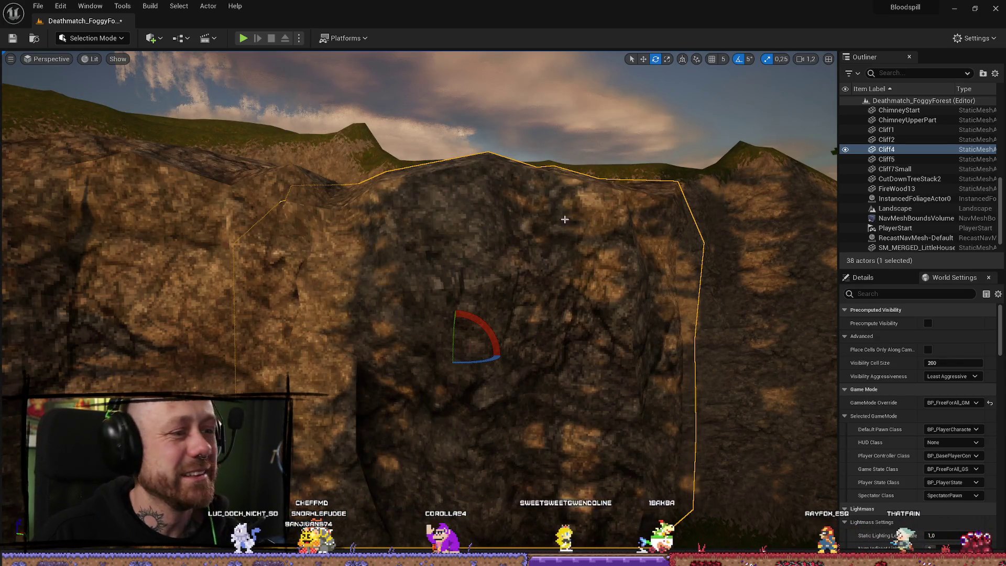
{"action": "mouse_move", "coordinate": [500, 374]}
{"action": "left_mouse_down"}
{"action": "mouse_move", "coordinate": [529, 370]}
{"action": "mouse_move", "coordinate": [472, 370]}
{"action": "mouse_move", "coordinate": [487, 367]}
{"action": "left_mouse_up"}
{"action": "mouse_move", "coordinate": [489, 308]}
{"action": "left_mouse_down"}
{"action": "mouse_move", "coordinate": [535, 310]}
{"action": "mouse_move", "coordinate": [490, 309]}
{"action": "mouse_move", "coordinate": [566, 180]}
{"action": "mouse_move", "coordinate": [684, 325]}
{"action": "mouse_move", "coordinate": [168, 337]}
{"action": "mouse_move", "coordinate": [229, 254]}
{"action": "left_mouse_up"}
{"action": "left_click", "coordinate": [685, 325]}
{"action": "mouse_move", "coordinate": [662, 397]}
{"action": "left_mouse_down"}
{"action": "mouse_move", "coordinate": [618, 390]}
{"action": "mouse_move", "coordinate": [662, 396]}
{"action": "left_mouse_up"}
{"action": "left_click", "coordinate": [663, 397]}
{"action": "key", "text": "f"}
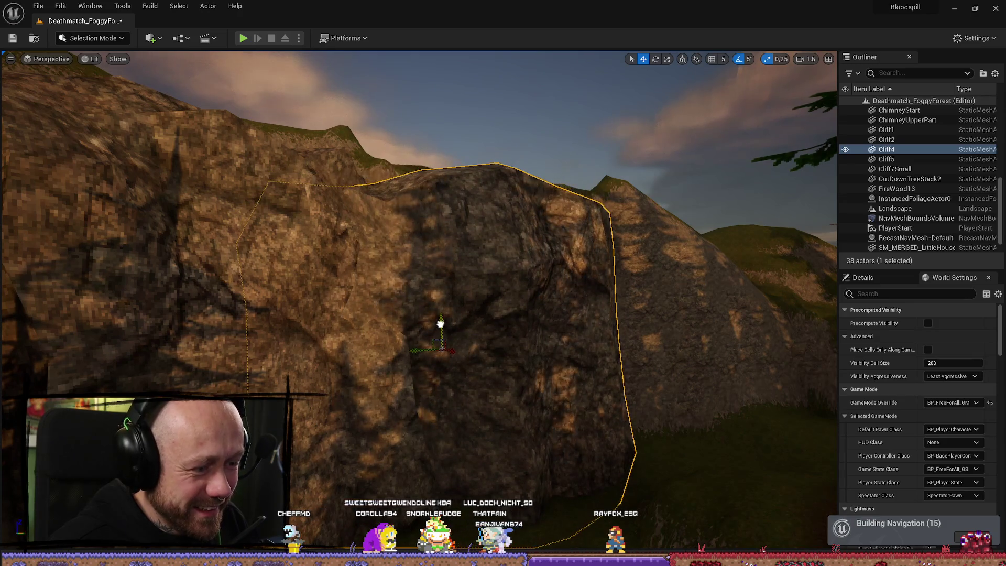
{"action": "key", "text": "s"}
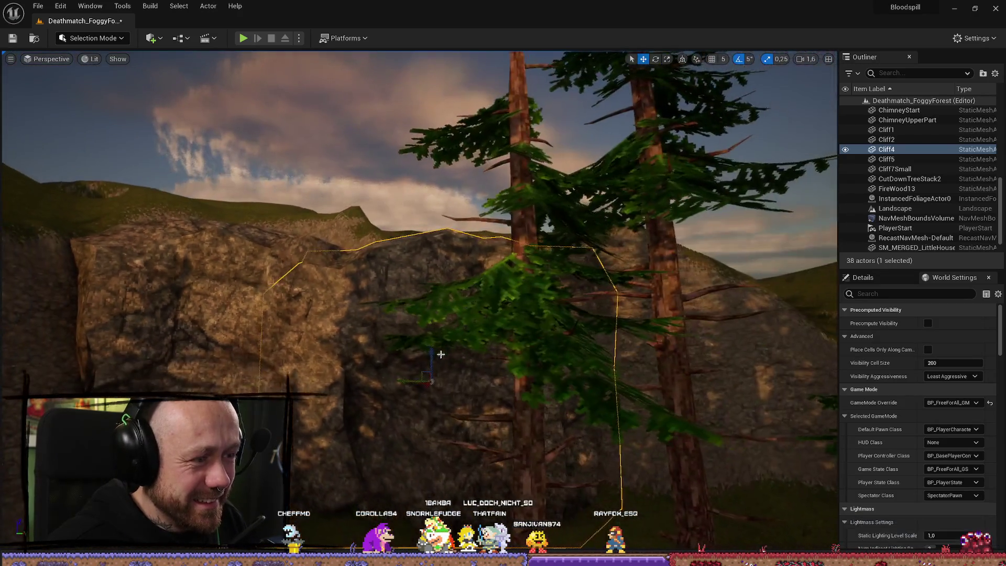
{"action": "key", "text": "w"}
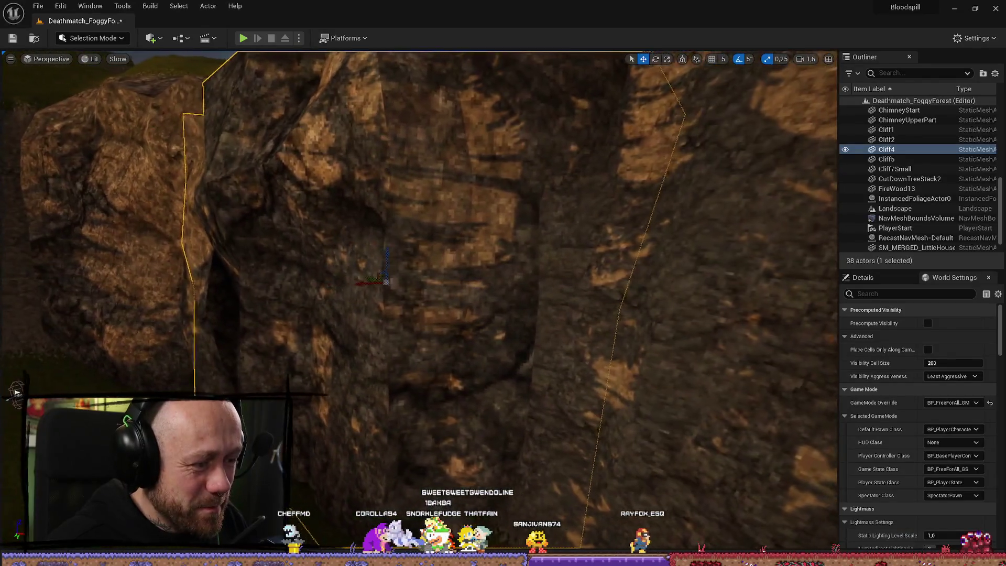
{"action": "key", "text": "s"}
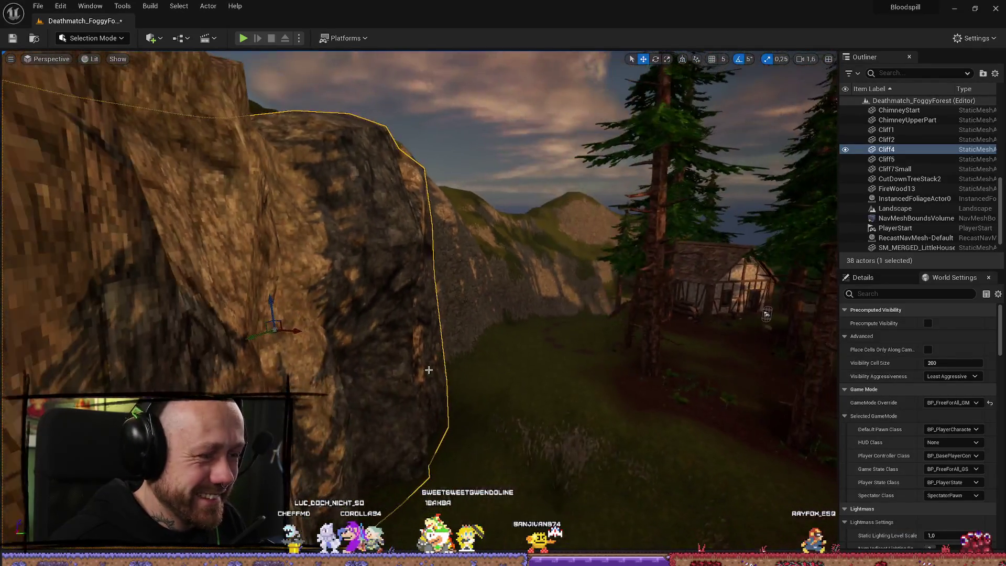
{"action": "mouse_move", "coordinate": [446, 351]}
{"action": "left_mouse_down"}
{"action": "mouse_move", "coordinate": [472, 349]}
{"action": "mouse_move", "coordinate": [471, 336]}
{"action": "mouse_move", "coordinate": [435, 315]}
{"action": "left_mouse_up"}
{"action": "left_click", "coordinate": [451, 315]}
{"action": "mouse_move", "coordinate": [340, 467]}
{"action": "left_mouse_down"}
{"action": "mouse_move", "coordinate": [336, 455]}
{"action": "mouse_move", "coordinate": [340, 466]}
{"action": "left_mouse_up"}
{"action": "left_click_drag", "start_coordinate": [435, 312], "coordinate": [463, 297]}
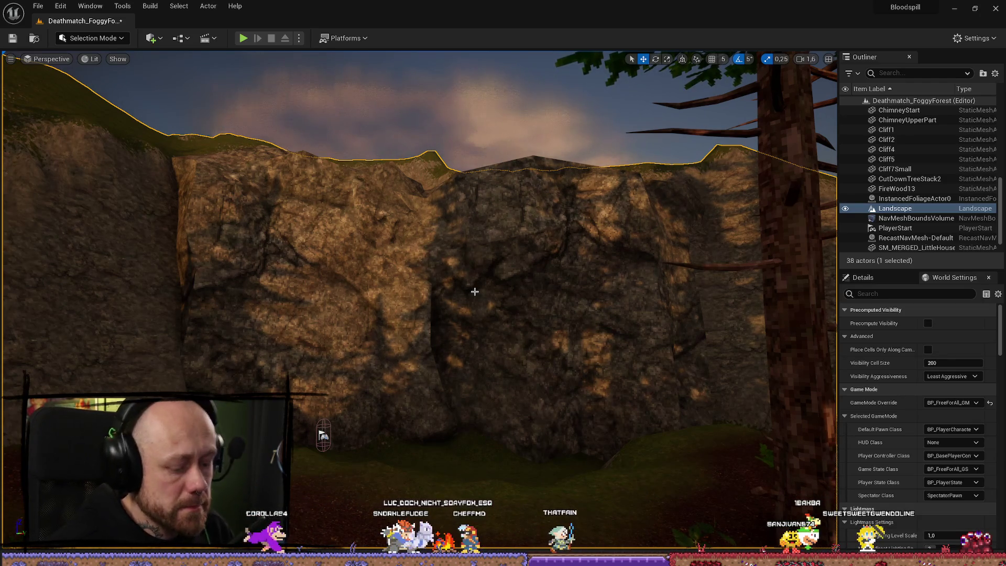
{"action": "key", "text": "alt+p"}
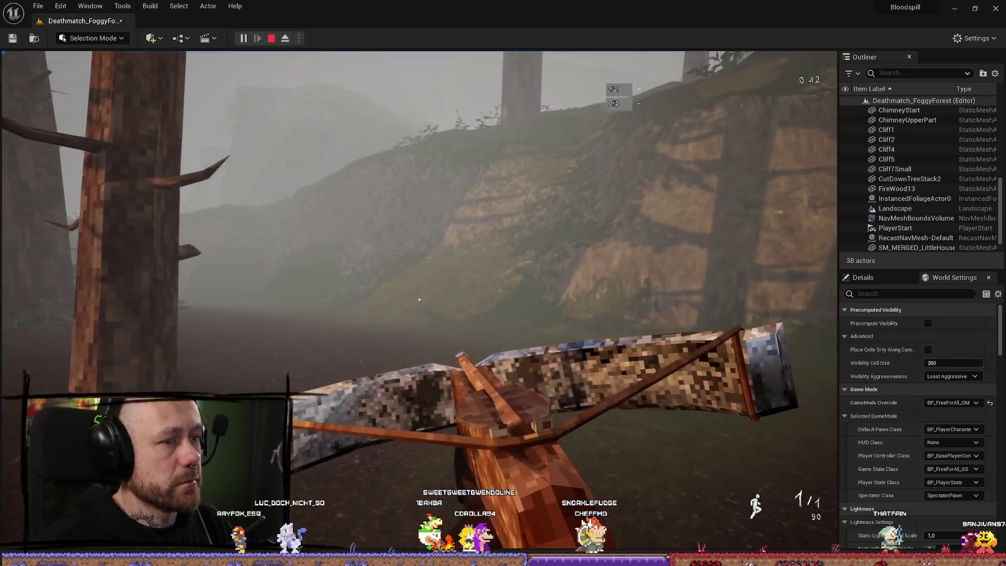
Step: End the first-person play-test with Esc and select the landscape
{"action": "key", "text": "Escape"}
{"action": "left_click", "coordinate": [209, 96]}
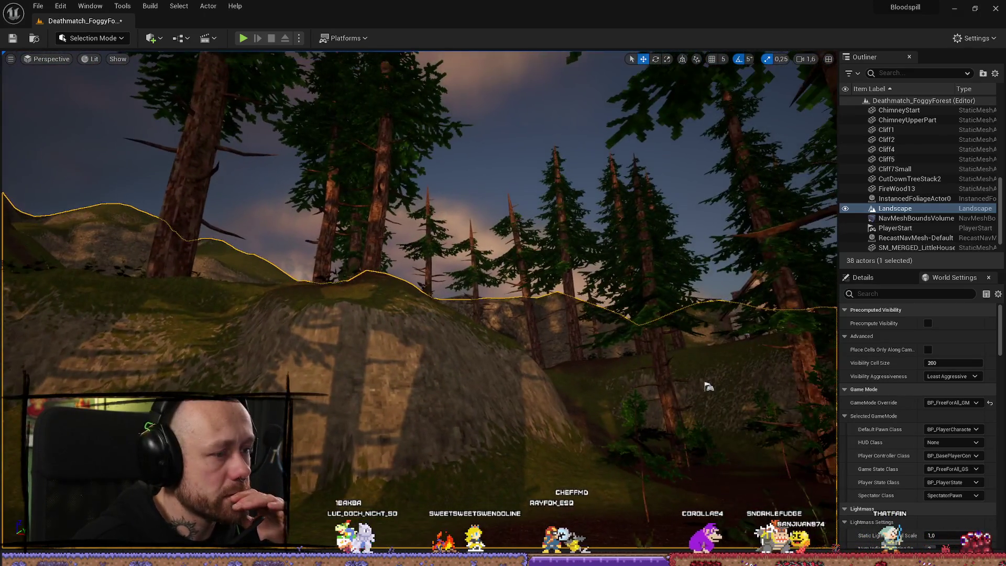
Step: Fly to the landscape cliff and place a Cliff3 rock against it
{"action": "key", "text": "w"}
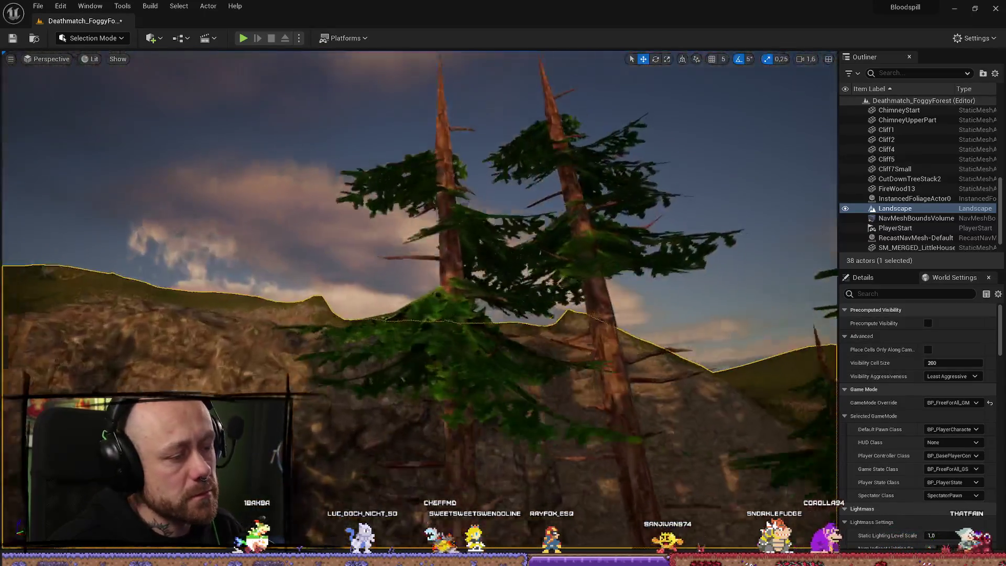
{"action": "key", "text": "w"}
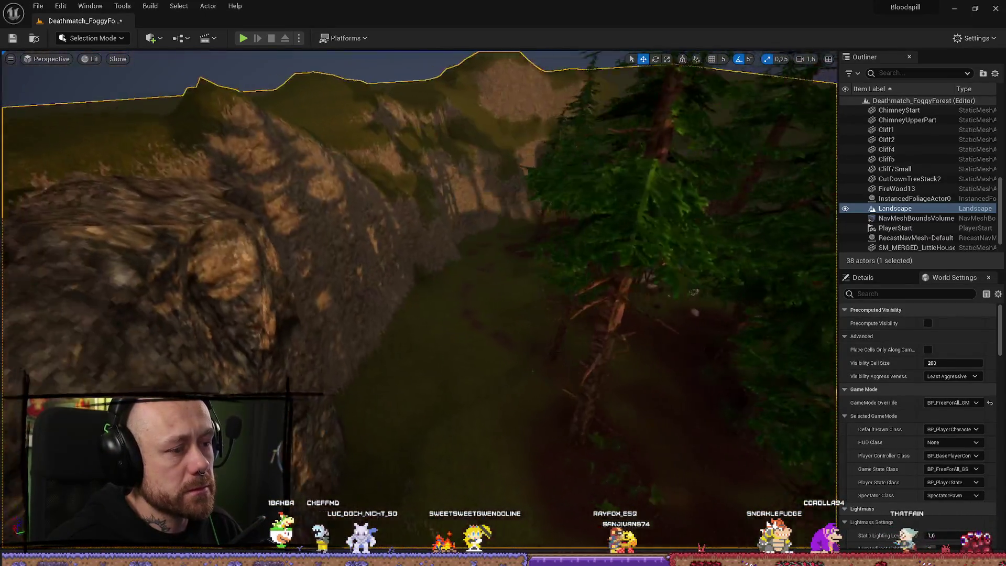
{"action": "key", "text": "w"}
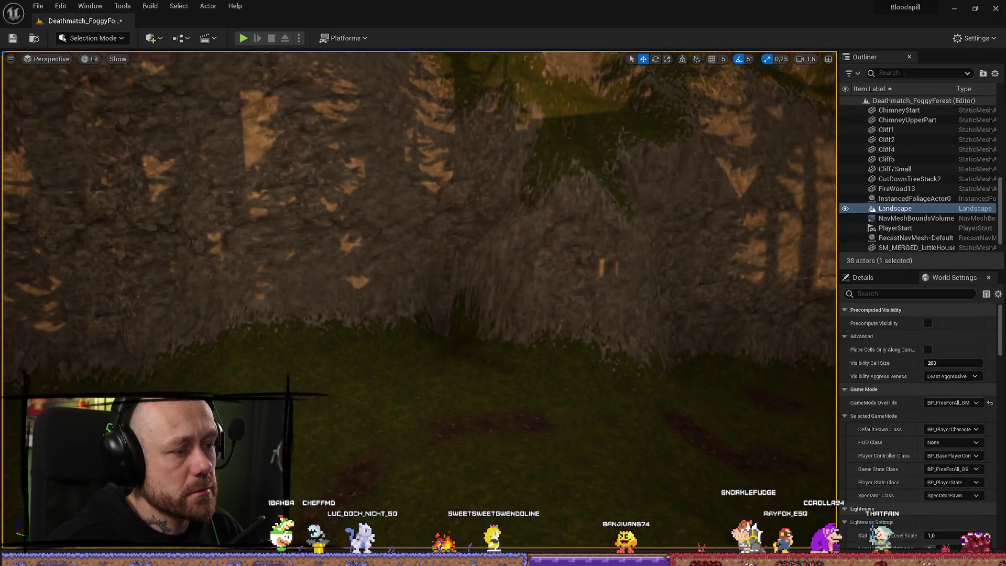
{"action": "key", "text": "ctrl+space"}
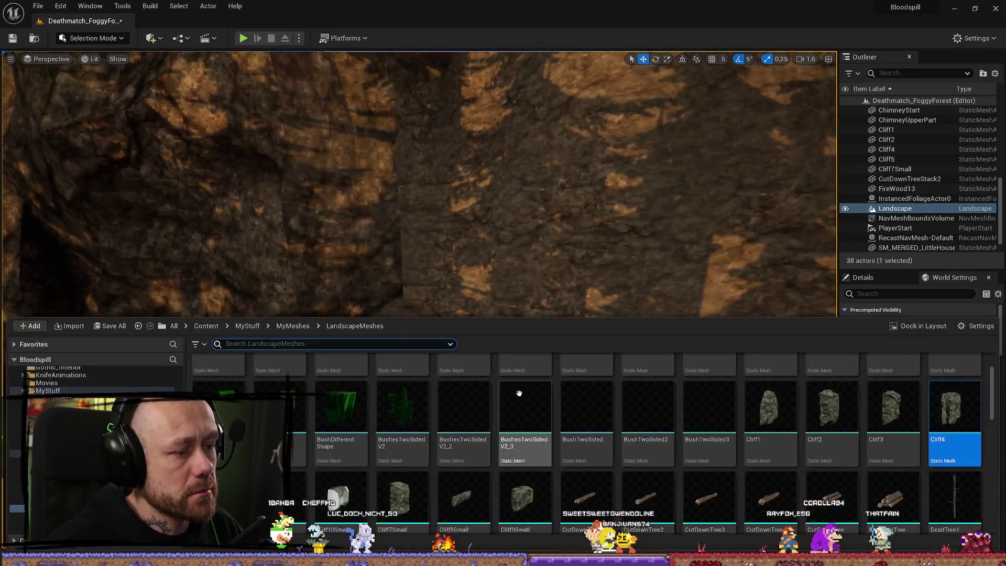
{"action": "scroll", "coordinate": [472, 455], "scroll_direction": "down", "scroll_amount": 1}
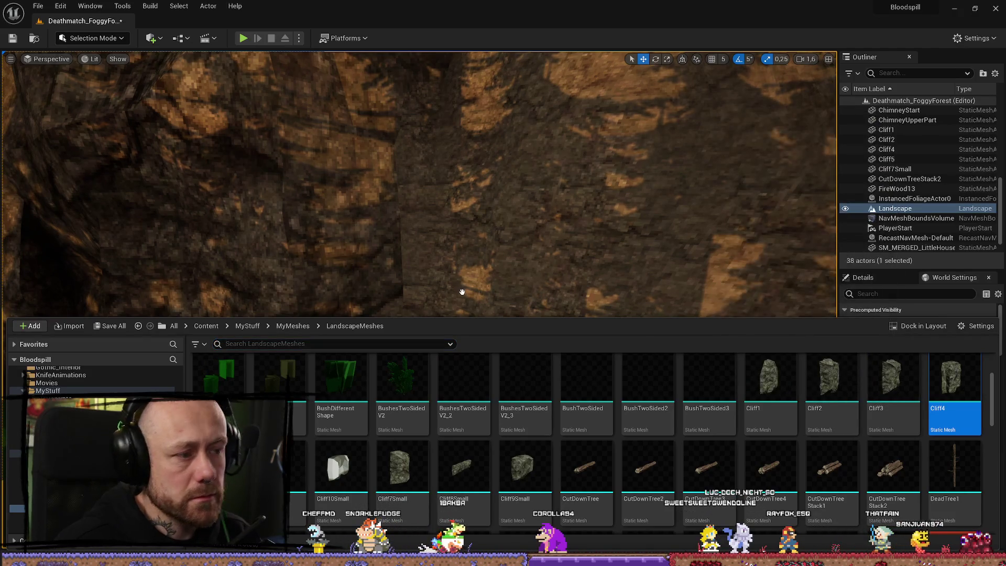
{"action": "left_click_drag", "start_coordinate": [849, 402], "coordinate": [590, 255]}
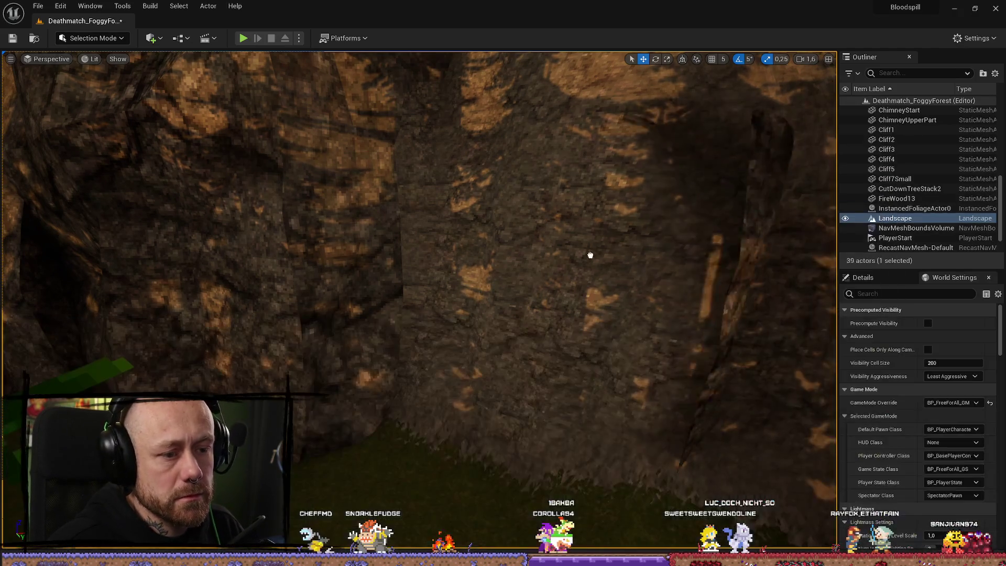
Step: Rotate Cliff3 into position and enlarge it considerably
{"action": "key", "text": "e"}
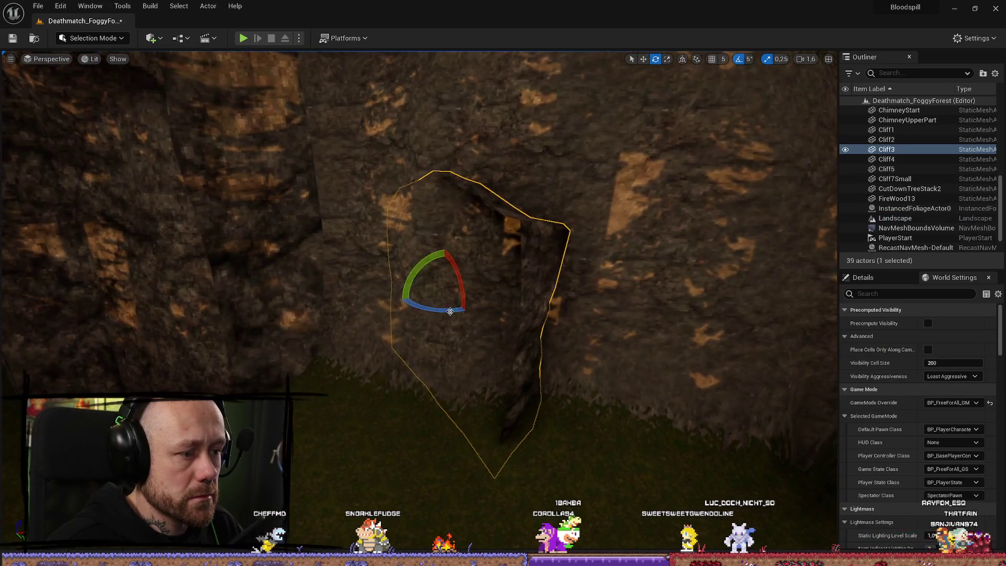
{"action": "left_click_drag", "start_coordinate": [484, 293], "coordinate": [409, 304]}
{"action": "scroll", "coordinate": [419, 293], "scroll_direction": "down", "scroll_amount": 5}
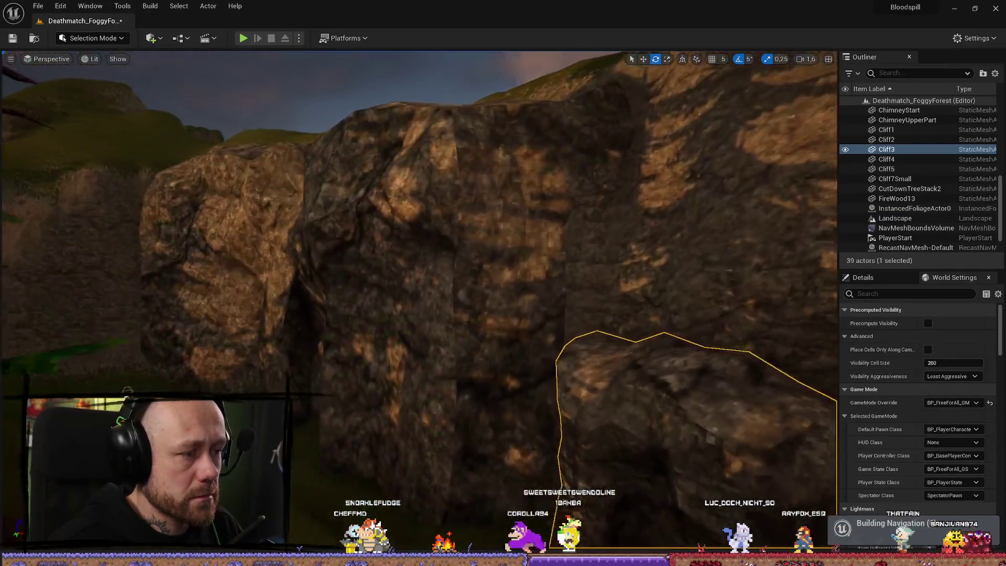
{"action": "key", "text": "f"}
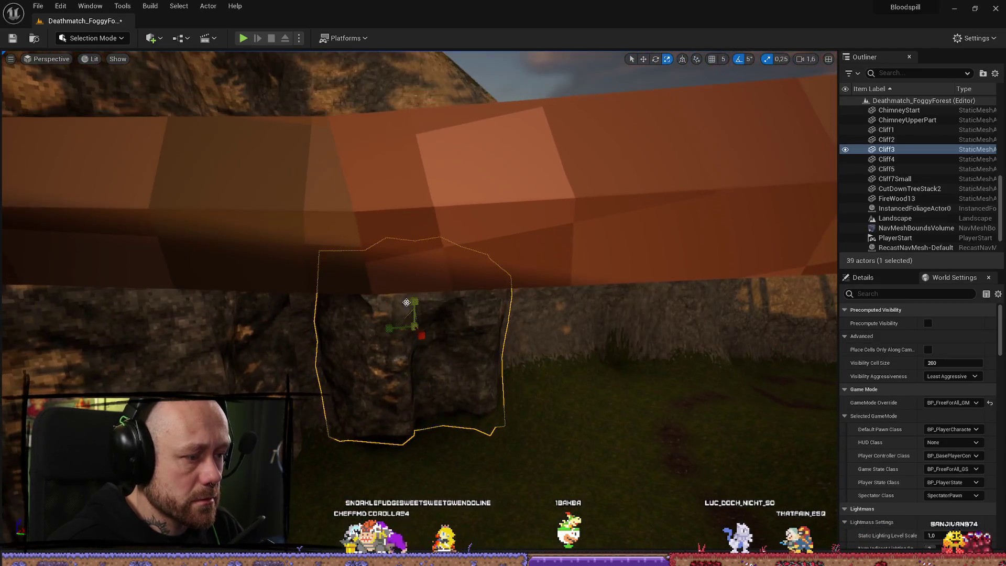
{"action": "key", "text": "r"}
{"action": "left_click_drag", "start_coordinate": [415, 326], "coordinate": [456, 303]}
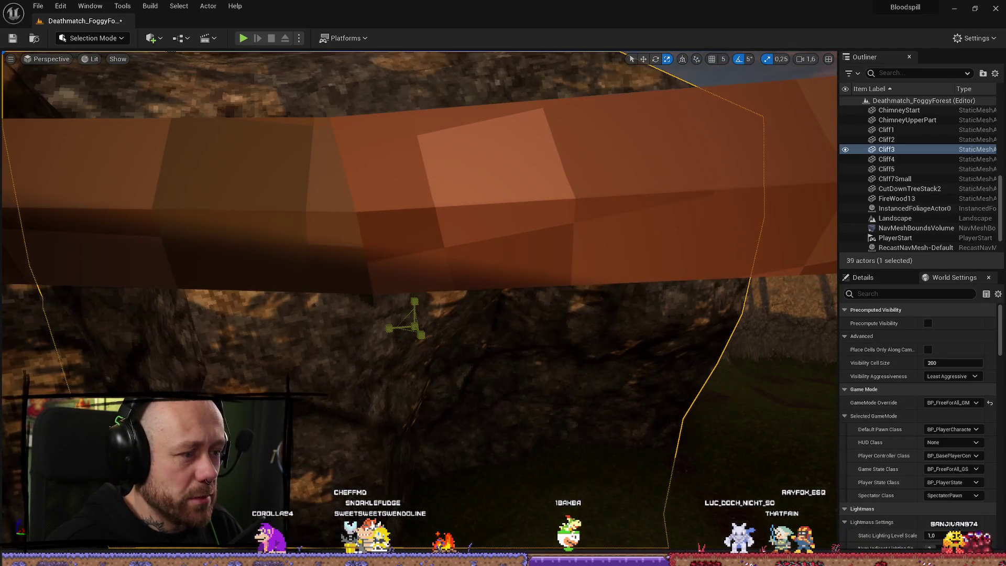
Step: Nudge Cliff3 slightly up and left, then switch to Landscape Mode
{"action": "scroll", "coordinate": [422, 333], "scroll_direction": "down", "scroll_amount": 10}
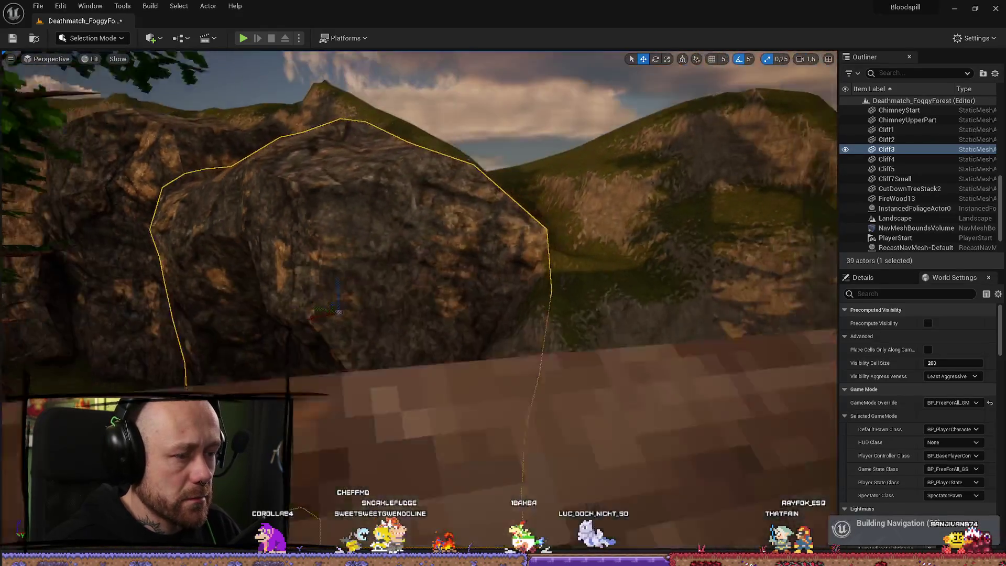
{"action": "scroll", "coordinate": [444, 339], "scroll_direction": "up", "scroll_amount": 8}
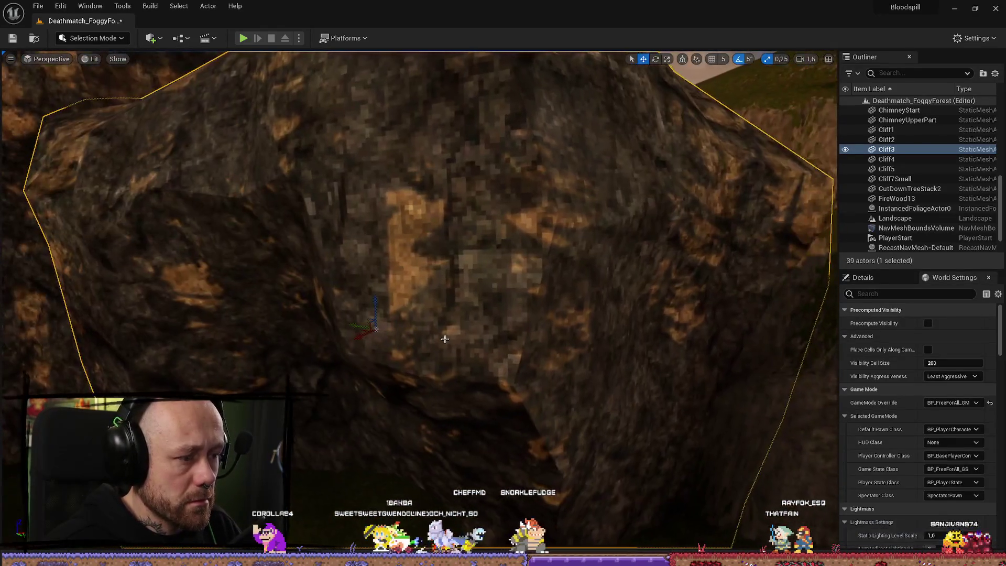
{"action": "scroll", "coordinate": [374, 306], "scroll_direction": "down", "scroll_amount": 8}
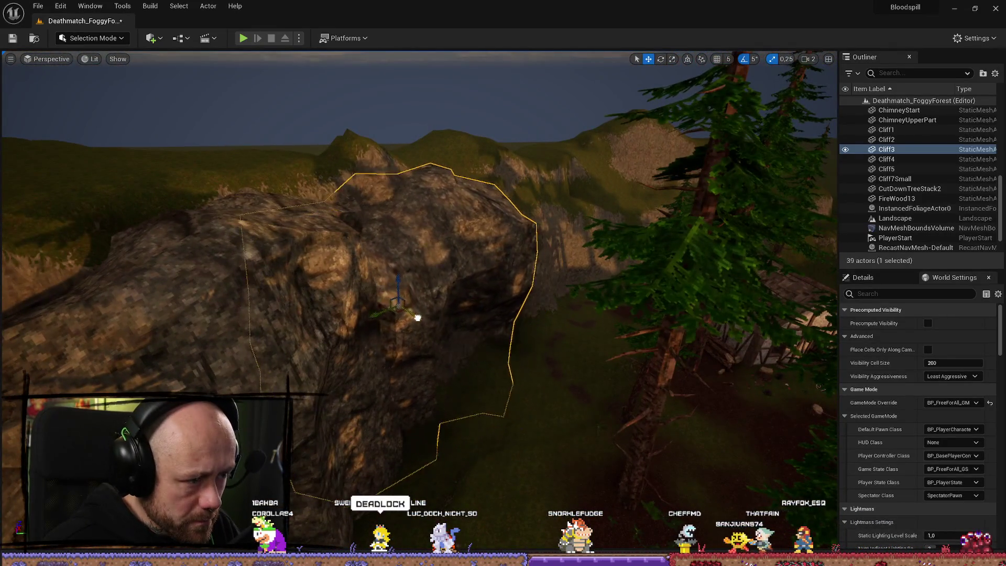
{"action": "left_click_drag", "start_coordinate": [418, 317], "coordinate": [413, 314]}
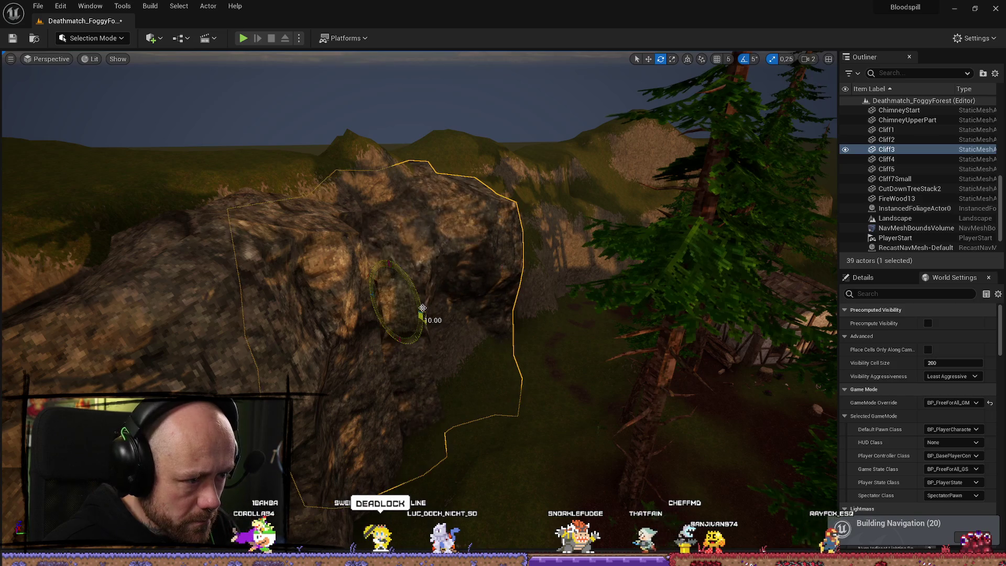
{"action": "scroll", "coordinate": [422, 308], "scroll_direction": "up", "scroll_amount": 10}
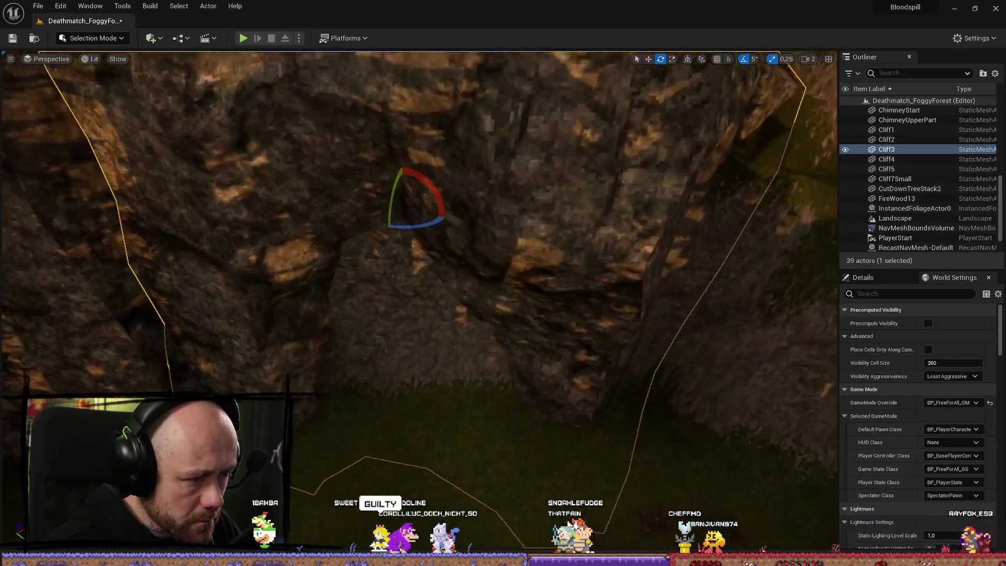
{"action": "left_click_drag", "start_coordinate": [423, 308], "coordinate": [445, 289]}
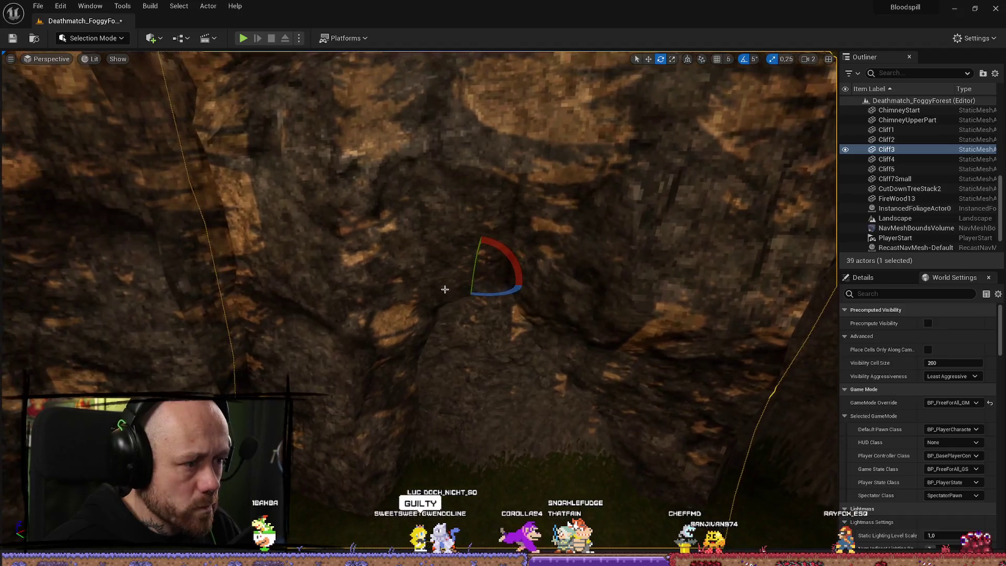
{"action": "left_click", "coordinate": [93, 38]}
{"action": "left_click", "coordinate": [93, 69]}
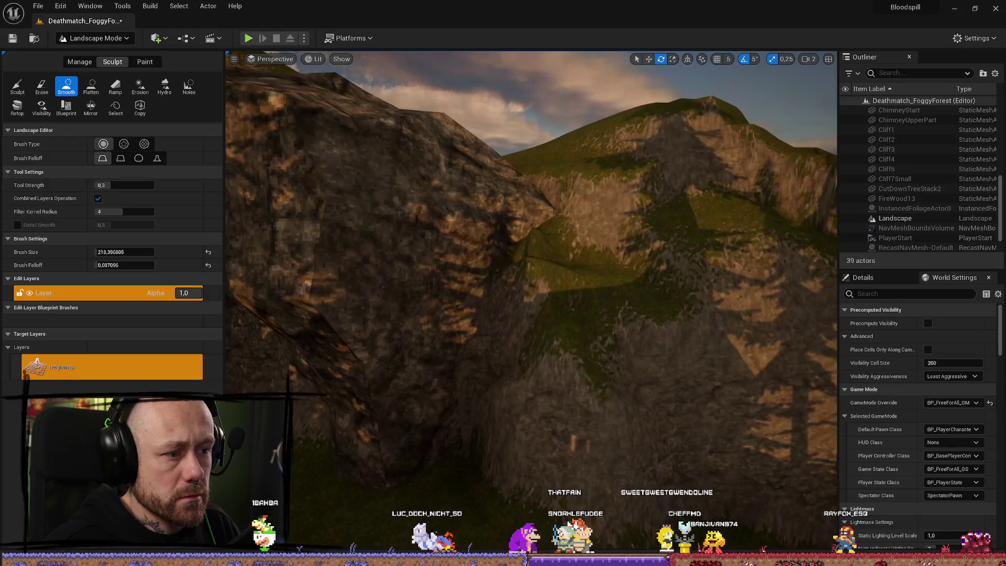
Step: Flatten the terrain against the rock face and the grass slope into a ledge
{"action": "scroll", "coordinate": [503, 303], "scroll_direction": "up", "scroll_amount": 5}
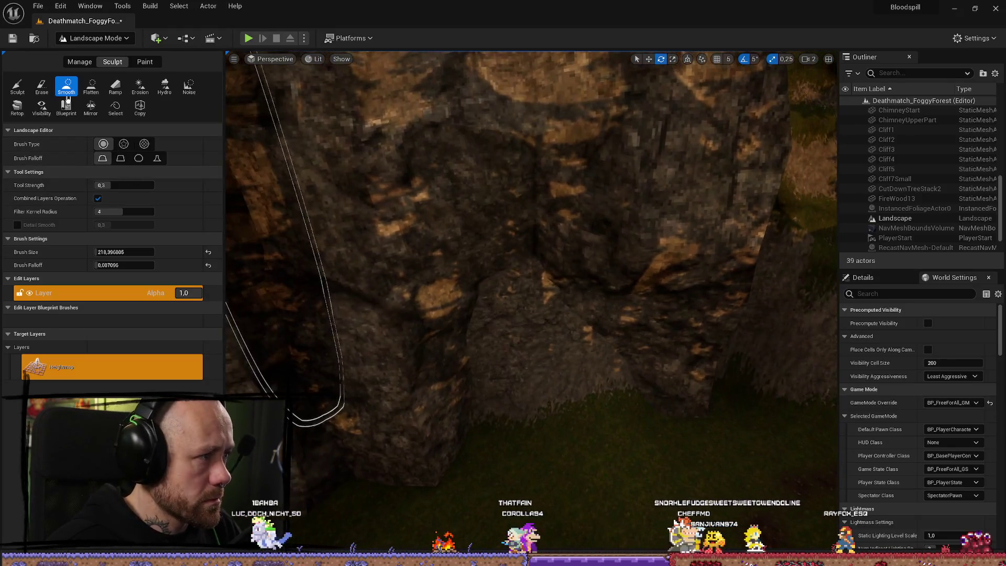
{"action": "left_click", "coordinate": [91, 86]}
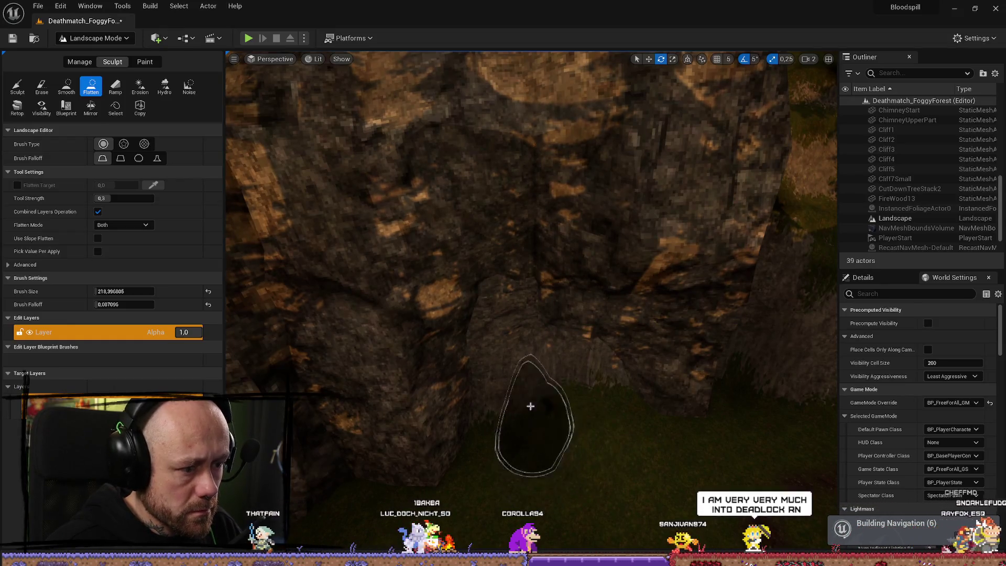
{"action": "mouse_move", "coordinate": [512, 431]}
{"action": "left_mouse_down"}
{"action": "mouse_move", "coordinate": [498, 393]}
{"action": "mouse_move", "coordinate": [570, 424]}
{"action": "left_mouse_up"}
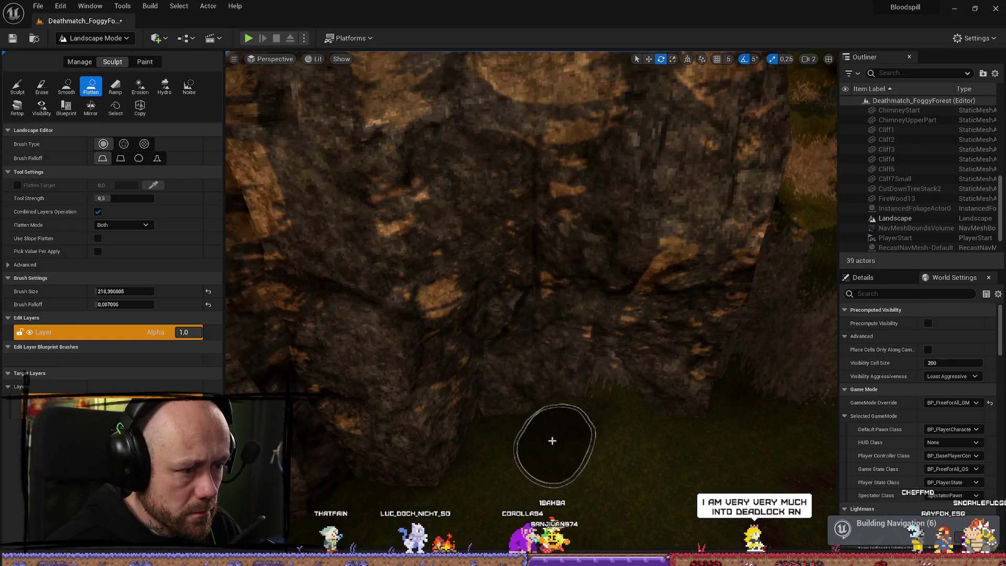
{"action": "scroll", "coordinate": [633, 460], "scroll_direction": "down", "scroll_amount": 5}
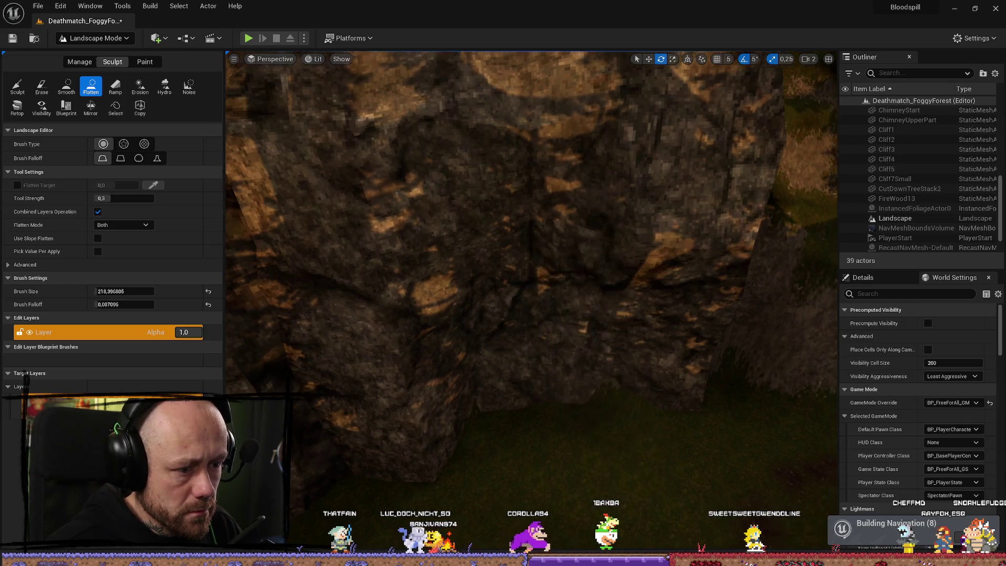
{"action": "scroll", "coordinate": [618, 424], "scroll_direction": "down", "scroll_amount": 5}
{"action": "left_click_drag", "start_coordinate": [627, 383], "coordinate": [635, 400]}
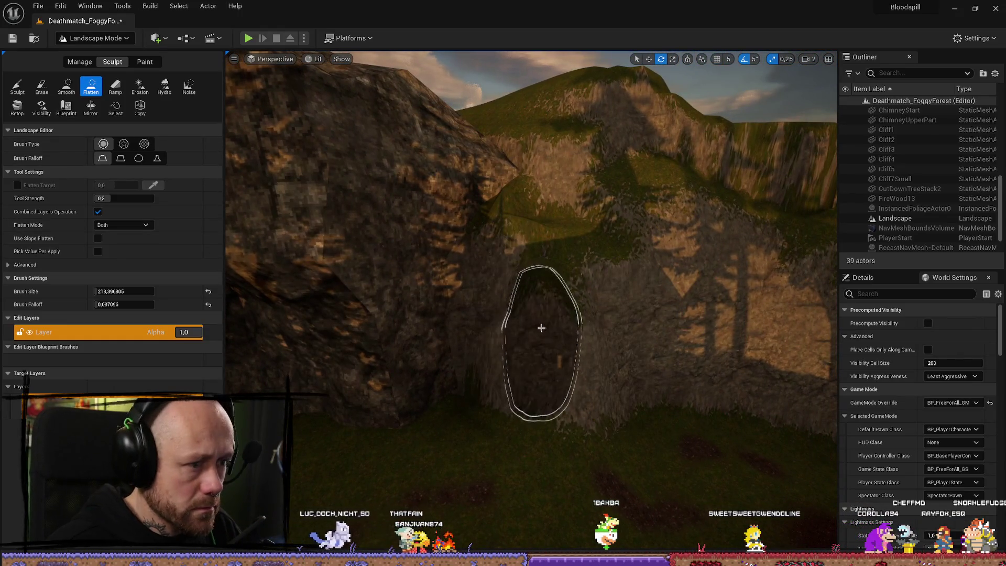
{"action": "mouse_move", "coordinate": [518, 293]}
{"action": "left_mouse_down"}
{"action": "mouse_move", "coordinate": [527, 210]}
{"action": "mouse_move", "coordinate": [504, 255]}
{"action": "left_mouse_up"}
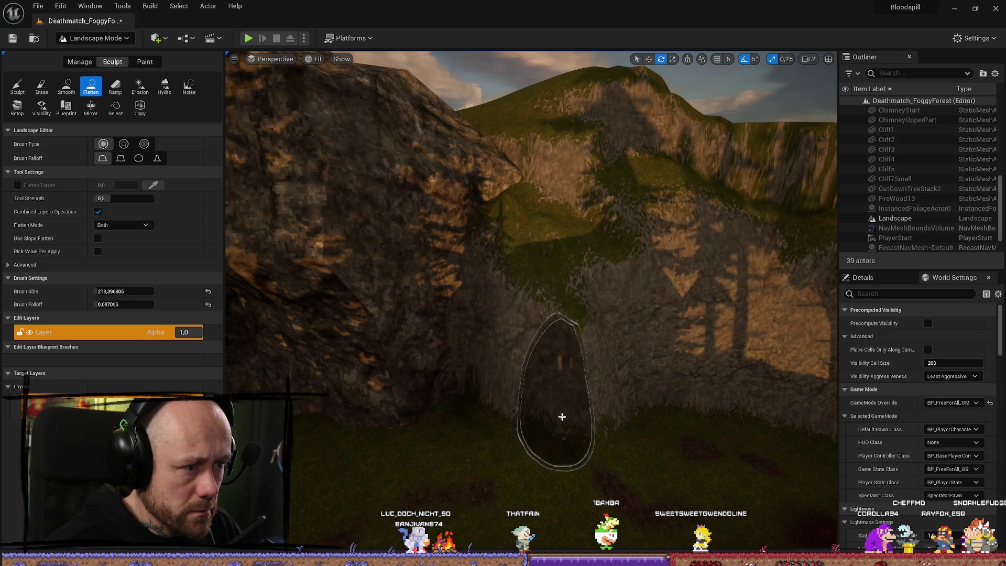
Step: Smooth the streaky cliff terrain, then return to Selection Mode
{"action": "left_click_drag", "start_coordinate": [478, 370], "coordinate": [478, 370]}
{"action": "left_click_drag", "start_coordinate": [457, 306], "coordinate": [456, 305]}
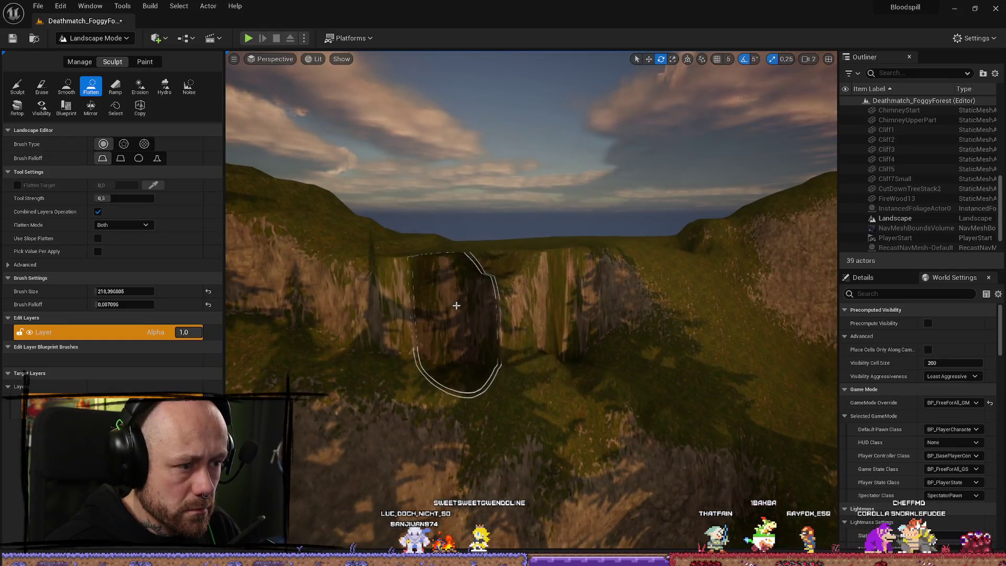
{"action": "left_click", "coordinate": [66, 87]}
{"action": "mouse_move", "coordinate": [450, 272]}
{"action": "left_mouse_down"}
{"action": "mouse_move", "coordinate": [587, 268]}
{"action": "mouse_move", "coordinate": [341, 267]}
{"action": "mouse_move", "coordinate": [304, 253]}
{"action": "left_mouse_up"}
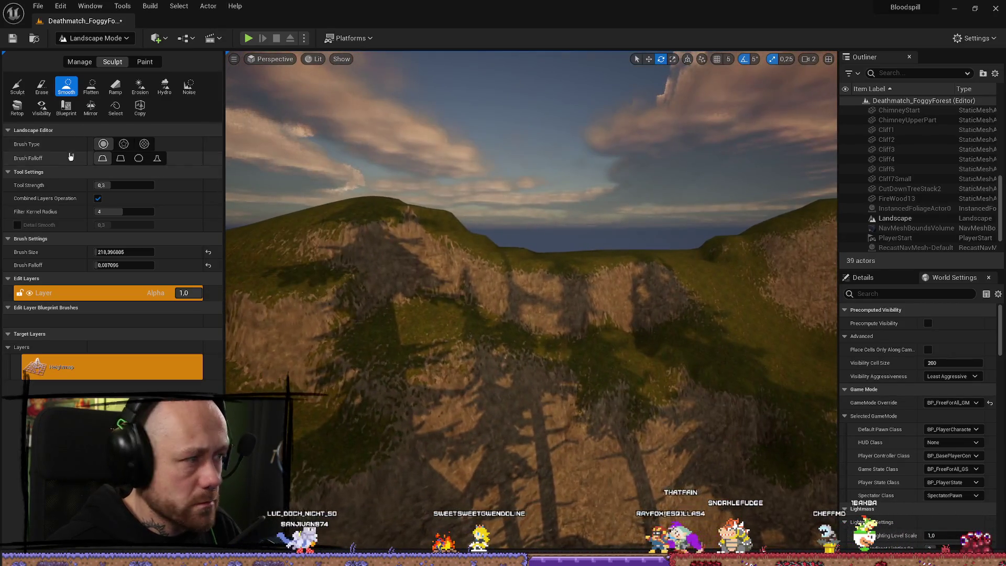
{"action": "left_click", "coordinate": [94, 37]}
{"action": "left_click", "coordinate": [86, 53]}
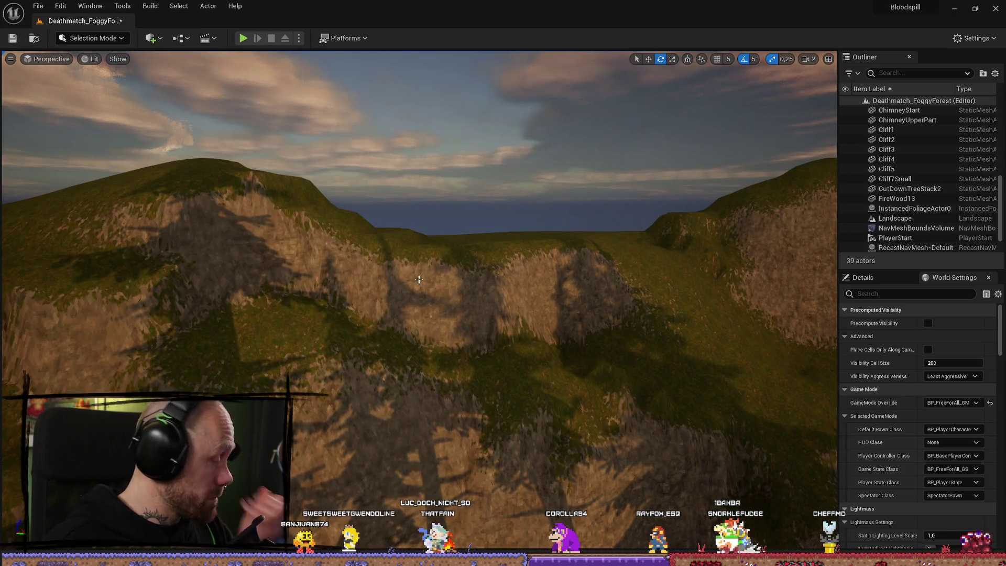
Step: Place a Cliff9Small rock against the cliff and rotate it upright
{"action": "left_click_drag", "start_coordinate": [494, 218], "coordinate": [494, 191]}
{"action": "key", "text": "ctrl+space"}
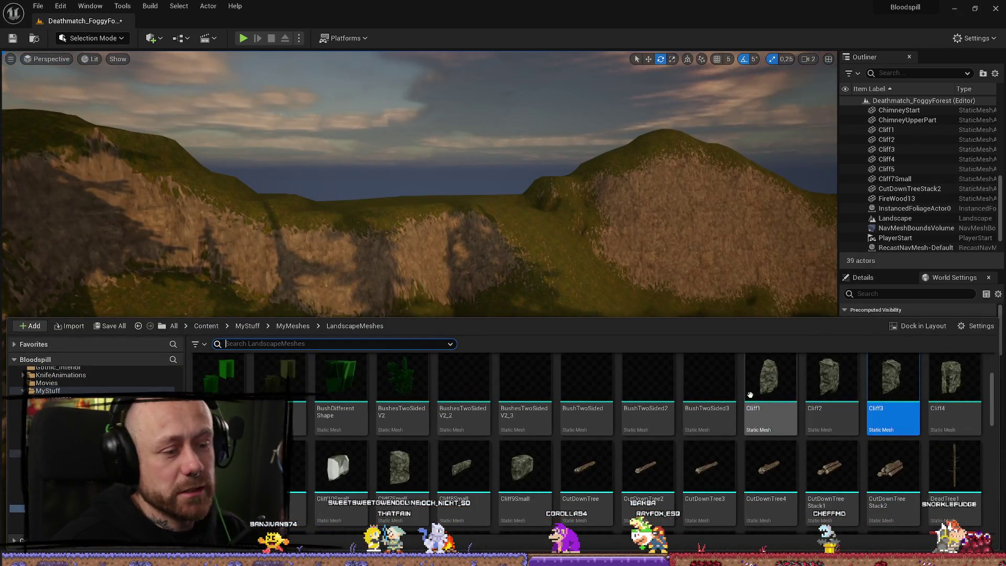
{"action": "mouse_move", "coordinate": [531, 481]}
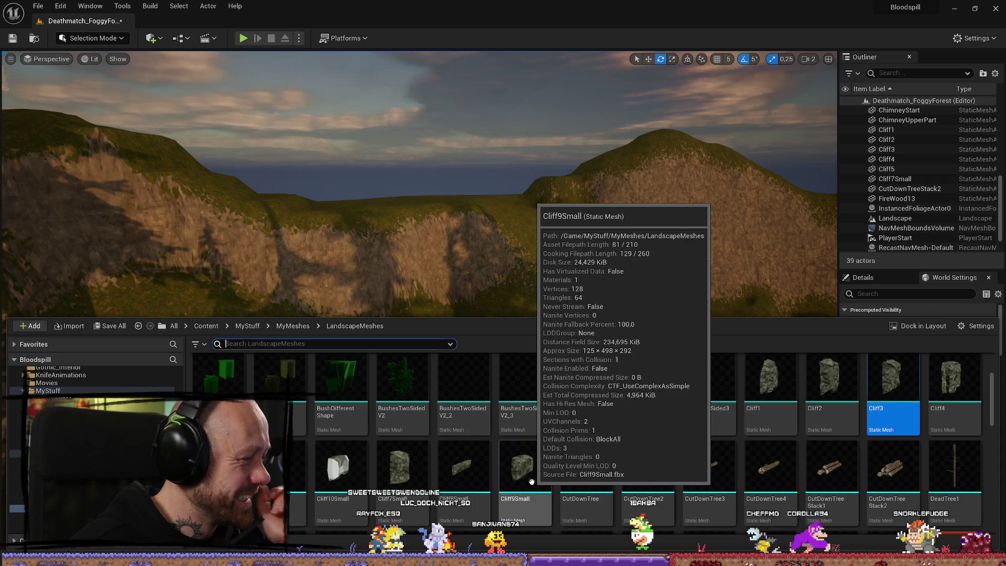
{"action": "left_click_drag", "start_coordinate": [532, 481], "coordinate": [402, 272]}
{"action": "key", "text": "f"}
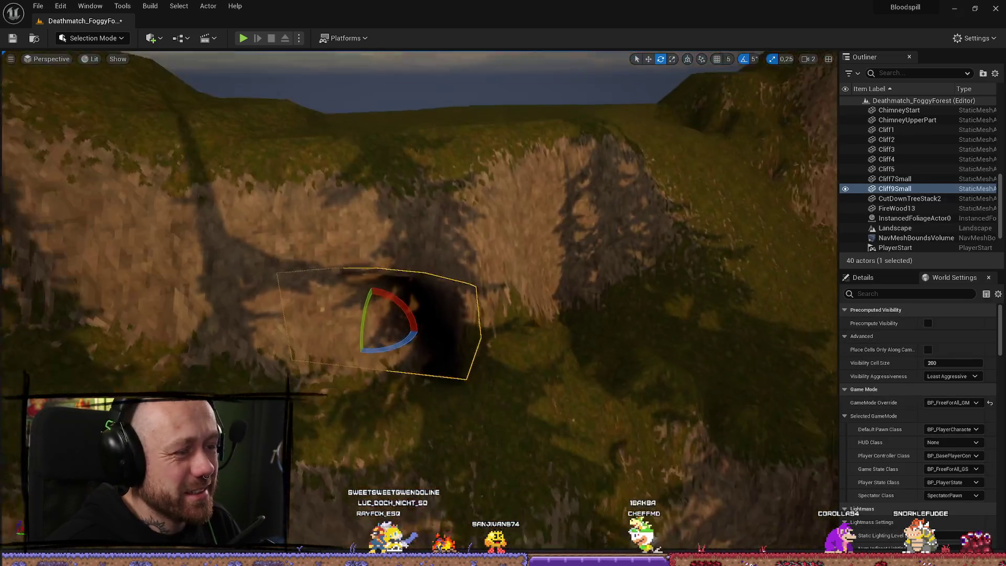
{"action": "mouse_move", "coordinate": [409, 342]}
{"action": "left_mouse_down"}
{"action": "mouse_move", "coordinate": [391, 296]}
{"action": "mouse_move", "coordinate": [393, 332]}
{"action": "left_mouse_up"}
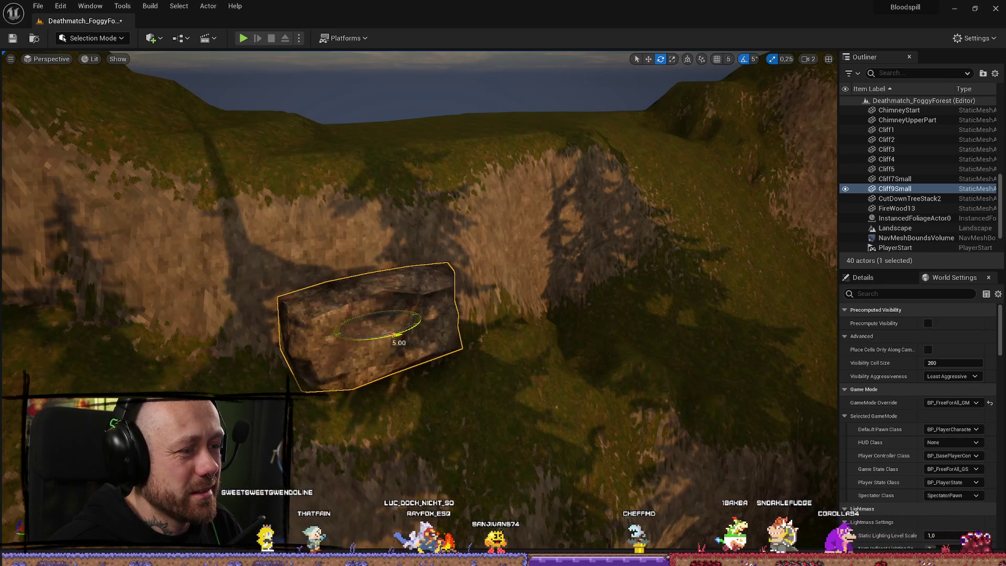
Step: Scale Cliff9Small to about double size, stretch it wider, and sink it into the terrain
{"action": "scroll", "coordinate": [393, 332], "scroll_direction": "up", "scroll_amount": 3}
{"action": "scroll", "coordinate": [485, 319], "scroll_direction": "down", "scroll_amount": 5}
{"action": "key", "text": "r"}
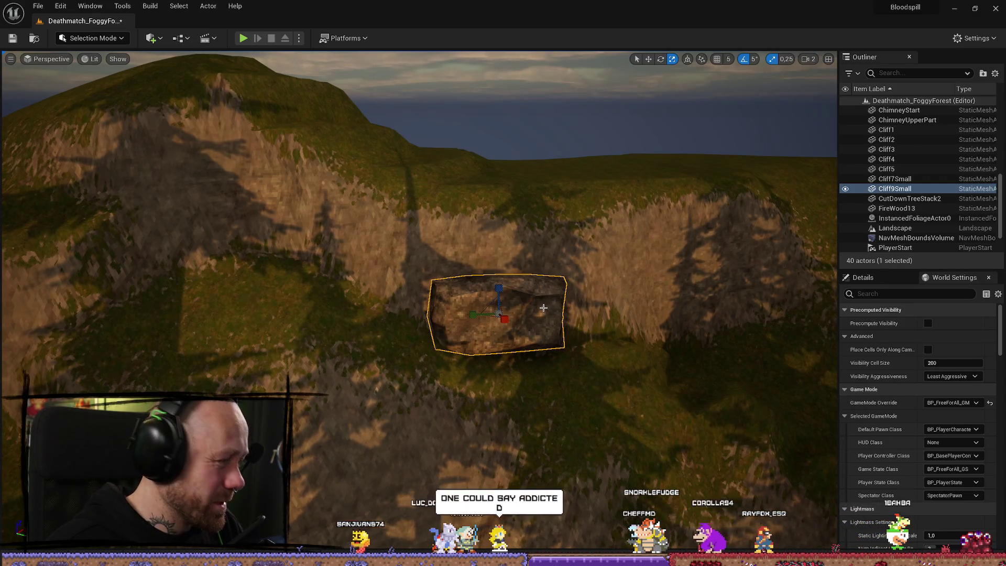
{"action": "left_click_drag", "start_coordinate": [504, 319], "coordinate": [540, 304]}
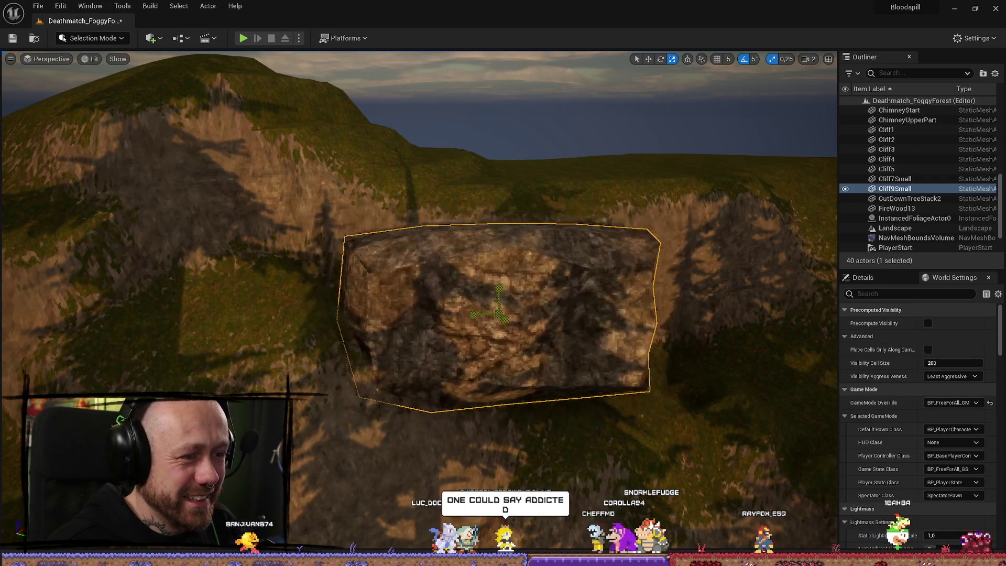
{"action": "left_click_drag", "start_coordinate": [473, 315], "coordinate": [427, 316]}
{"action": "mouse_move", "coordinate": [510, 317]}
{"action": "left_mouse_down"}
{"action": "mouse_move", "coordinate": [497, 309]}
{"action": "mouse_move", "coordinate": [492, 277]}
{"action": "mouse_move", "coordinate": [480, 293]}
{"action": "mouse_move", "coordinate": [598, 291]}
{"action": "mouse_move", "coordinate": [271, 300]}
{"action": "mouse_move", "coordinate": [586, 404]}
{"action": "left_mouse_up"}
Step: Select the landscape and bring up the LandscapeMeshes assets again
{"action": "key", "text": "e"}
{"action": "mouse_move", "coordinate": [567, 332]}
{"action": "left_mouse_down"}
{"action": "mouse_move", "coordinate": [567, 220]}
{"action": "mouse_move", "coordinate": [658, 426]}
{"action": "mouse_move", "coordinate": [658, 315]}
{"action": "mouse_move", "coordinate": [446, 315]}
{"action": "mouse_move", "coordinate": [445, 220]}
{"action": "left_mouse_up"}
{"action": "left_click", "coordinate": [659, 427]}
{"action": "key", "text": "ctrl+space"}
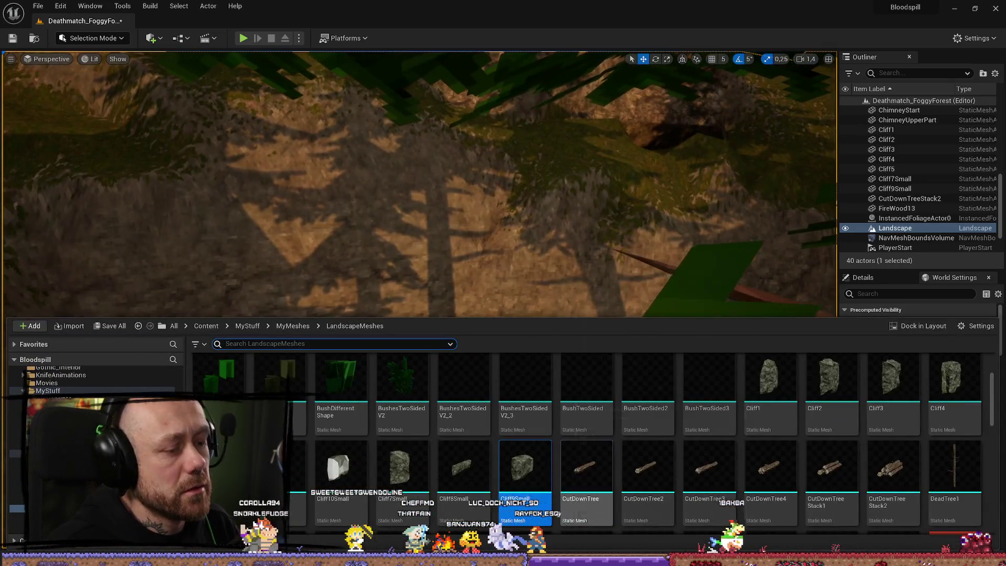
Step: Place a Cliff6 rock, rotate it, and scale it up much larger
{"action": "mouse_move", "coordinate": [285, 471]}
{"action": "left_click_drag", "start_coordinate": [285, 472], "coordinate": [419, 335]}
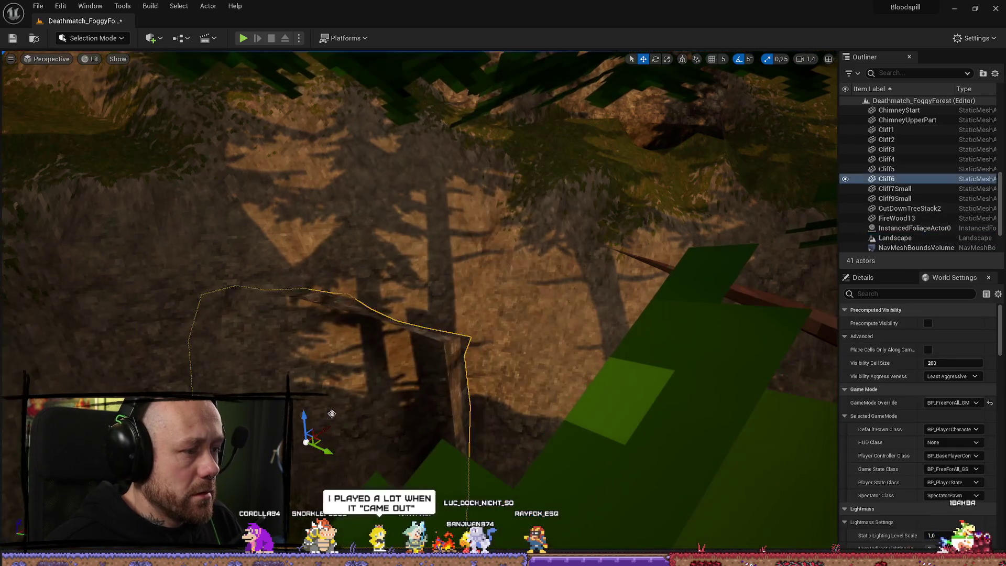
{"action": "key", "text": "f"}
{"action": "key", "text": "e"}
{"action": "left_click_drag", "start_coordinate": [513, 371], "coordinate": [489, 370]}
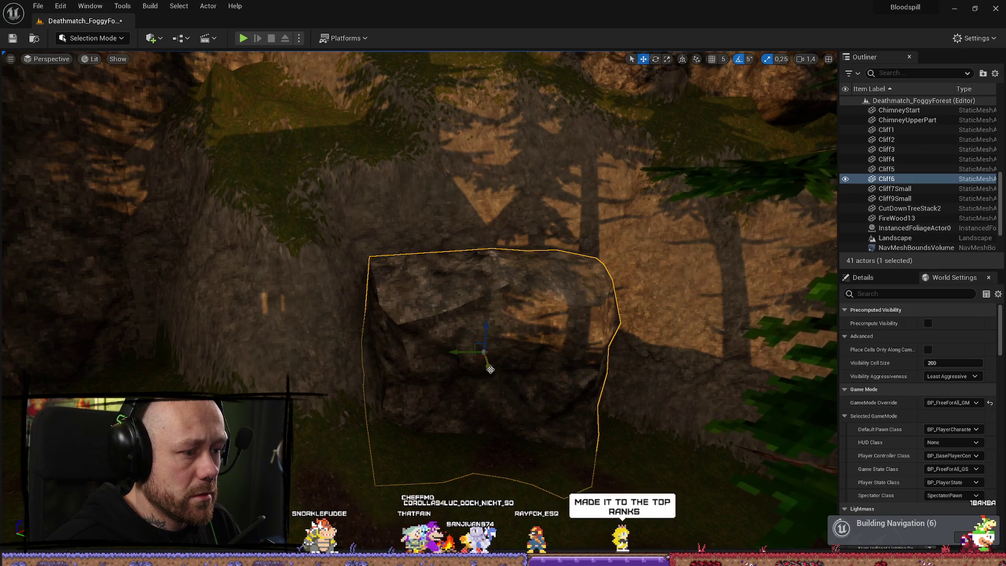
{"action": "mouse_move", "coordinate": [474, 331]}
{"action": "left_mouse_down"}
{"action": "mouse_move", "coordinate": [528, 299]}
{"action": "mouse_move", "coordinate": [538, 318]}
{"action": "left_mouse_up"}
Step: Nudge Cliff6 into place against the hillside slope
{"action": "key", "text": "w"}
{"action": "key", "text": "e"}
{"action": "mouse_move", "coordinate": [535, 313]}
{"action": "left_mouse_down"}
{"action": "mouse_move", "coordinate": [526, 300]}
{"action": "mouse_move", "coordinate": [527, 314]}
{"action": "mouse_move", "coordinate": [481, 352]}
{"action": "left_mouse_up"}
{"action": "left_click_drag", "start_coordinate": [333, 328], "coordinate": [343, 320]}
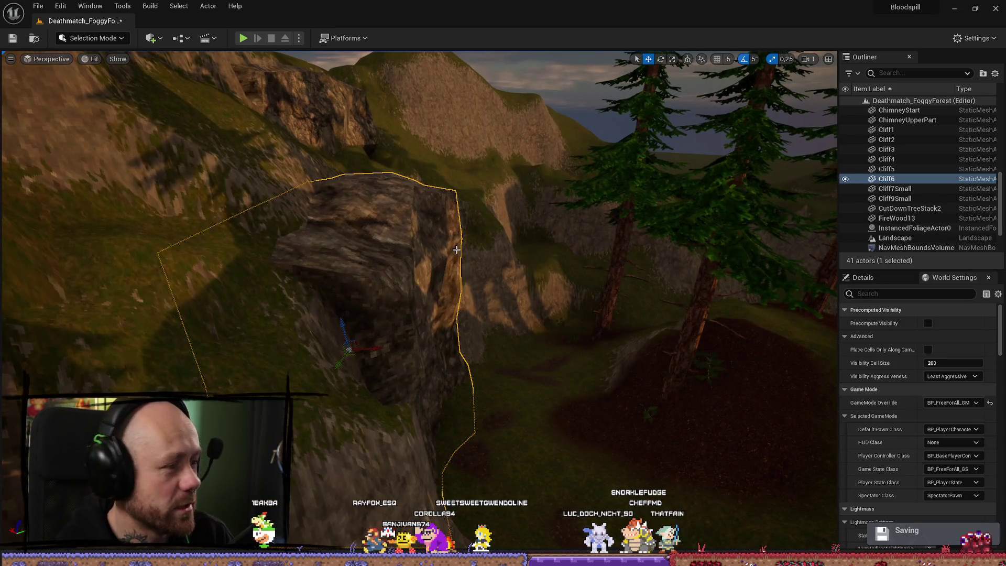
Step: Inspect the placed Cliff6 up close, then reopen the mesh assets
{"action": "left_click_drag", "start_coordinate": [401, 122], "coordinate": [401, 135]}
{"action": "left_click_drag", "start_coordinate": [448, 319], "coordinate": [446, 306]}
{"action": "key", "text": "e"}
{"action": "key", "text": "w"}
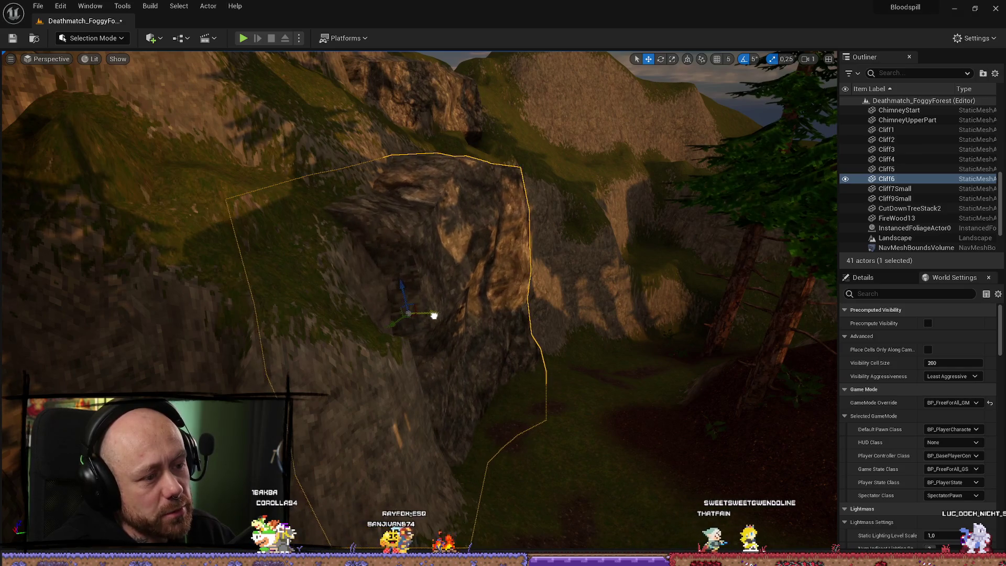
{"action": "left_click_drag", "start_coordinate": [433, 315], "coordinate": [436, 310]}
{"action": "key", "text": "ctrl+space"}
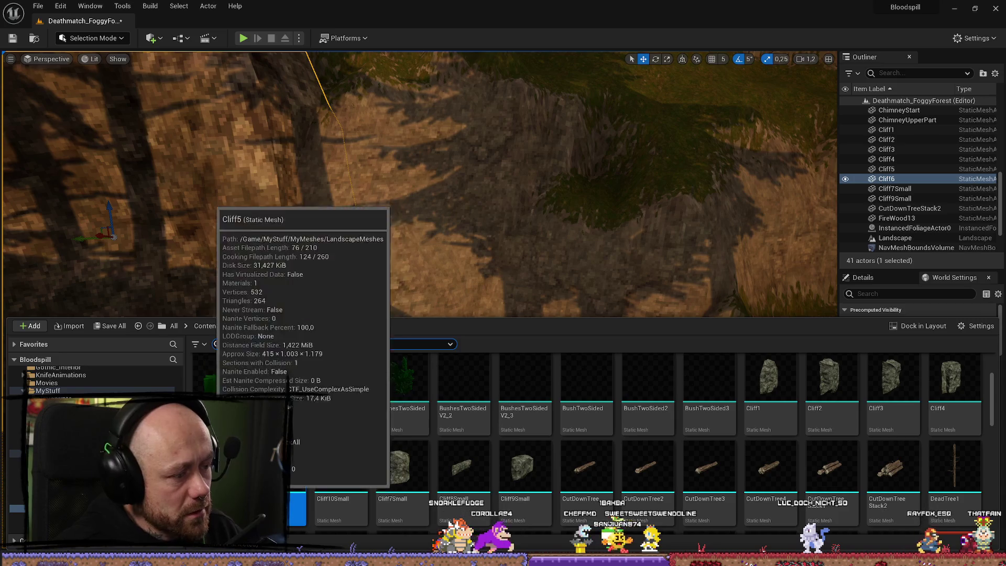
Step: Place a Cliff5 mesh as the new Cliff7 rock near Cliff6
{"action": "left_click_drag", "start_coordinate": [299, 503], "coordinate": [383, 254]}
{"action": "mouse_move", "coordinate": [380, 300]}
{"action": "left_mouse_down"}
{"action": "mouse_move", "coordinate": [393, 312]}
{"action": "mouse_move", "coordinate": [310, 307]}
{"action": "mouse_move", "coordinate": [331, 296]}
{"action": "mouse_move", "coordinate": [404, 306]}
{"action": "left_mouse_up"}
{"action": "key", "text": "e"}
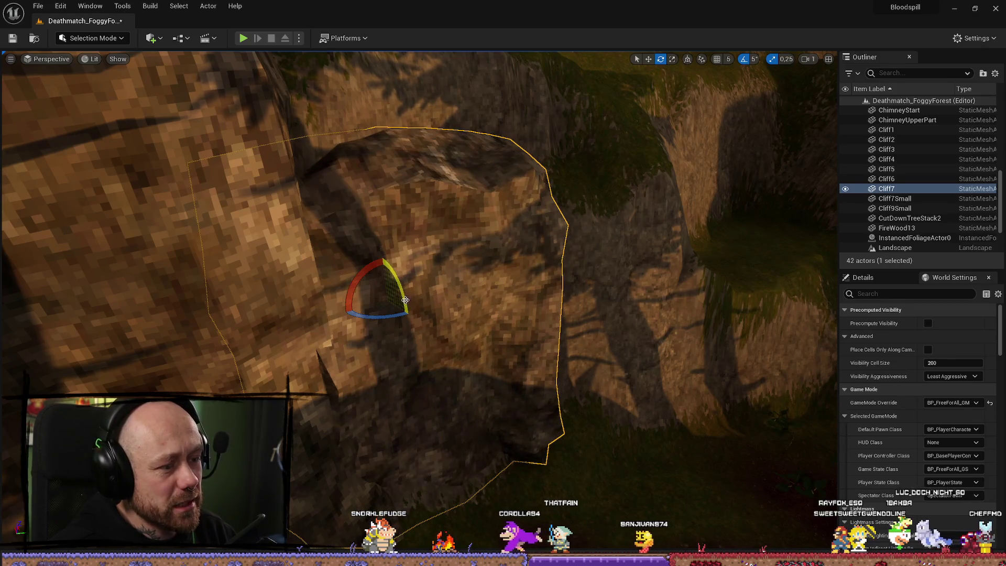
{"action": "left_click_drag", "start_coordinate": [406, 311], "coordinate": [361, 353]}
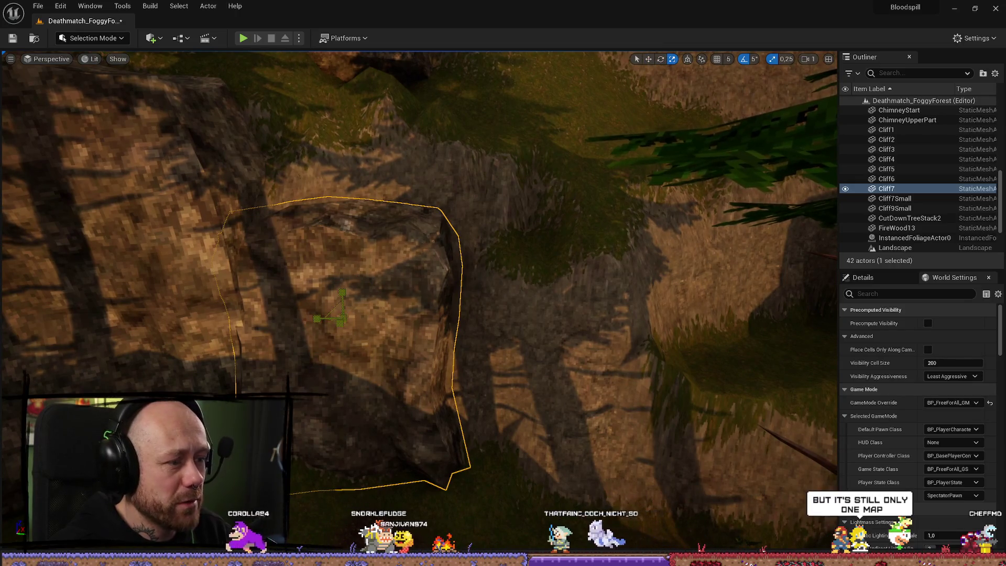
{"action": "mouse_move", "coordinate": [341, 324]}
{"action": "left_mouse_down"}
{"action": "mouse_move", "coordinate": [335, 287]}
{"action": "mouse_move", "coordinate": [382, 287]}
{"action": "mouse_move", "coordinate": [398, 273]}
{"action": "mouse_move", "coordinate": [420, 322]}
{"action": "left_mouse_up"}
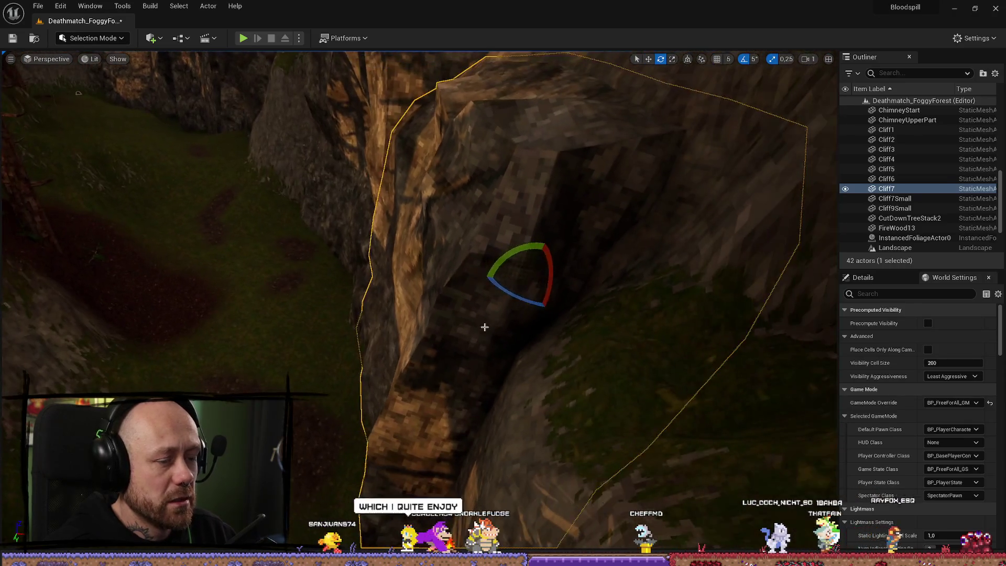
Step: Nudge Cliff7 slightly into the slope, then select Cliff6 and fly back out
{"action": "left_click_drag", "start_coordinate": [498, 280], "coordinate": [498, 282]}
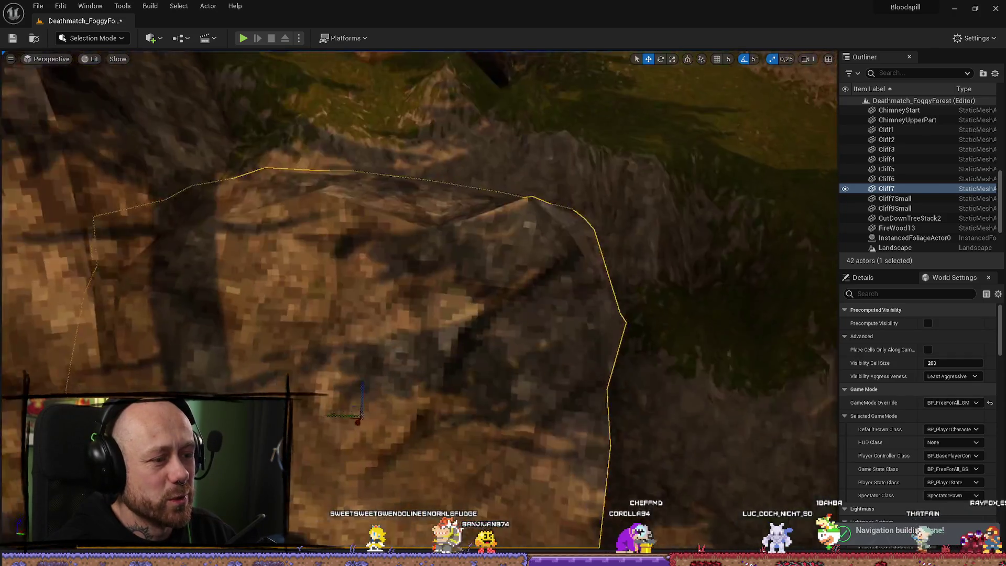
{"action": "key", "text": "f"}
{"action": "mouse_move", "coordinate": [427, 220]}
{"action": "left_mouse_down"}
{"action": "mouse_move", "coordinate": [461, 220]}
{"action": "mouse_move", "coordinate": [419, 219]}
{"action": "left_mouse_up"}
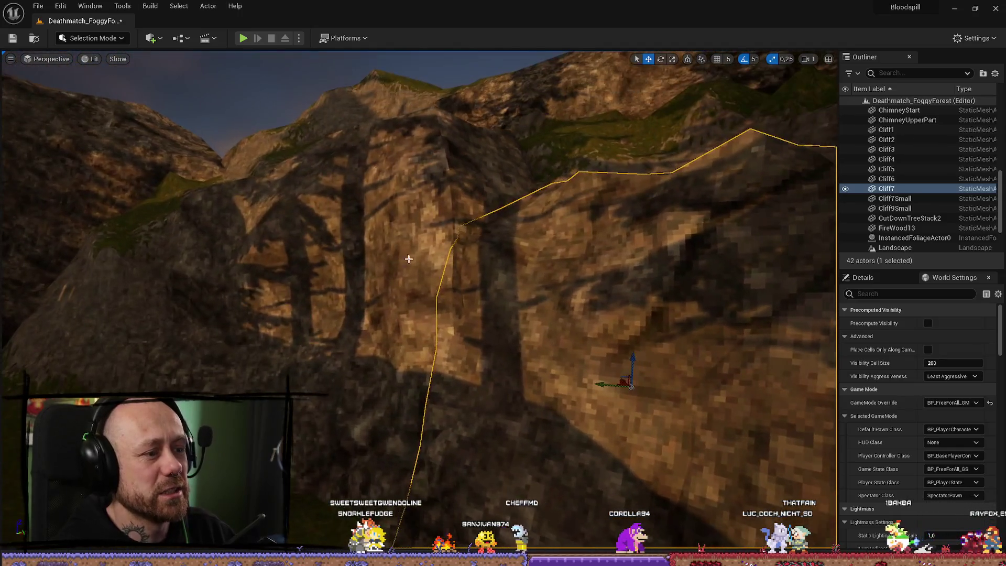
{"action": "left_click", "coordinate": [409, 259]}
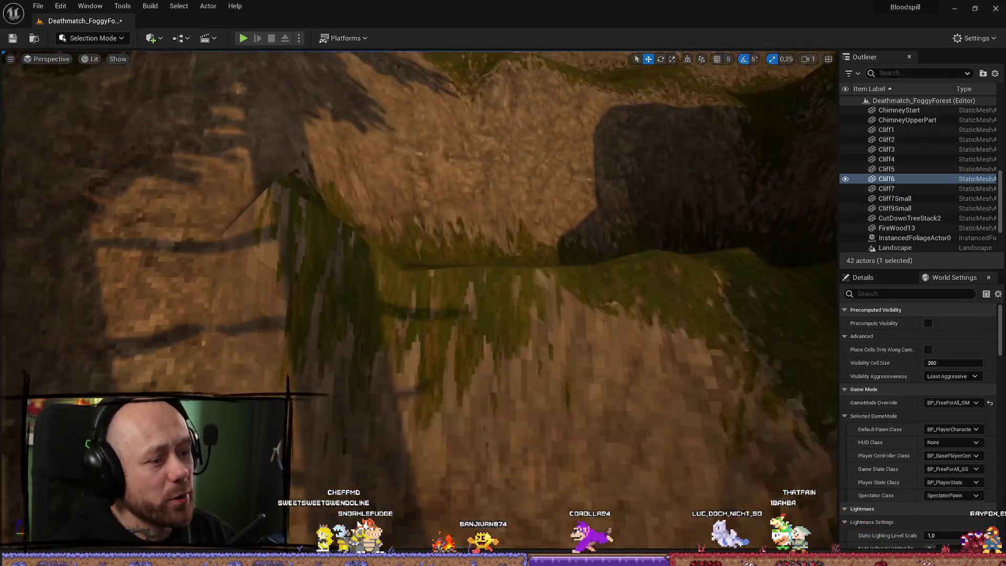
{"action": "mouse_move", "coordinate": [409, 259]}
{"action": "left_mouse_down"}
{"action": "mouse_move", "coordinate": [399, 251]}
{"action": "mouse_move", "coordinate": [441, 259]}
{"action": "mouse_move", "coordinate": [409, 265]}
{"action": "mouse_move", "coordinate": [206, 151]}
{"action": "left_mouse_up"}
{"action": "left_click", "coordinate": [105, 39]}
Step: Switch the editor to Landscape Mode and look from the slope toward the cliff wall
{"action": "left_click", "coordinate": [100, 62]}
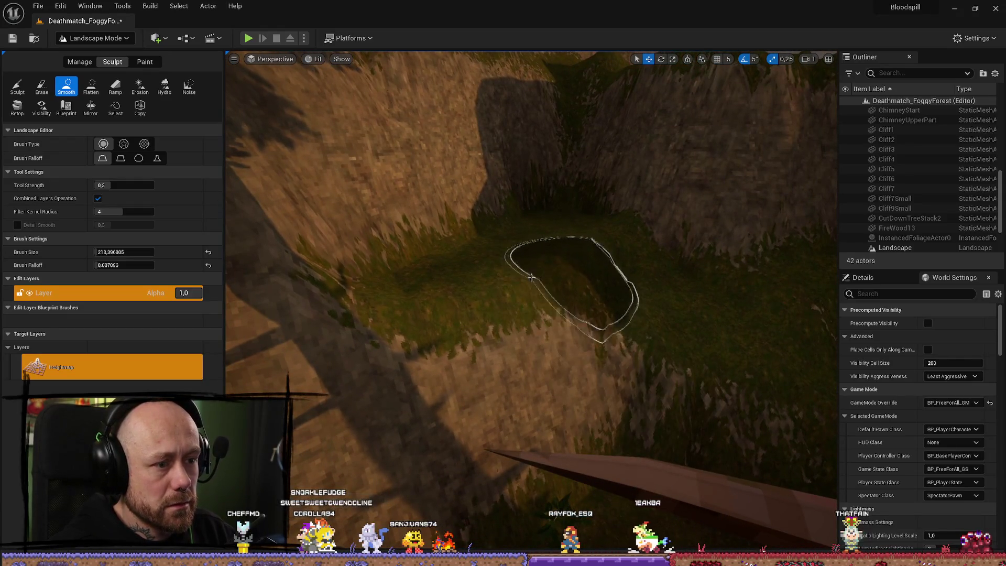
{"action": "mouse_move", "coordinate": [532, 299]}
{"action": "left_mouse_down"}
{"action": "mouse_move", "coordinate": [532, 231]}
{"action": "mouse_move", "coordinate": [511, 230]}
{"action": "mouse_move", "coordinate": [566, 293]}
{"action": "left_mouse_up"}
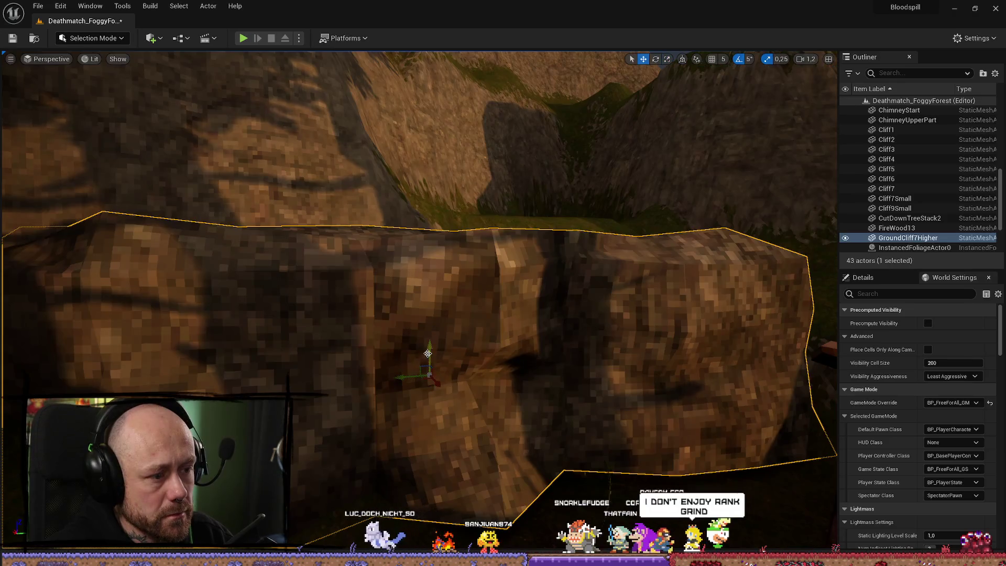
Step: Lower the GroundCliff7Higher rock slightly and rotate it a few degrees
{"action": "left_click_drag", "start_coordinate": [426, 382], "coordinate": [425, 360]}
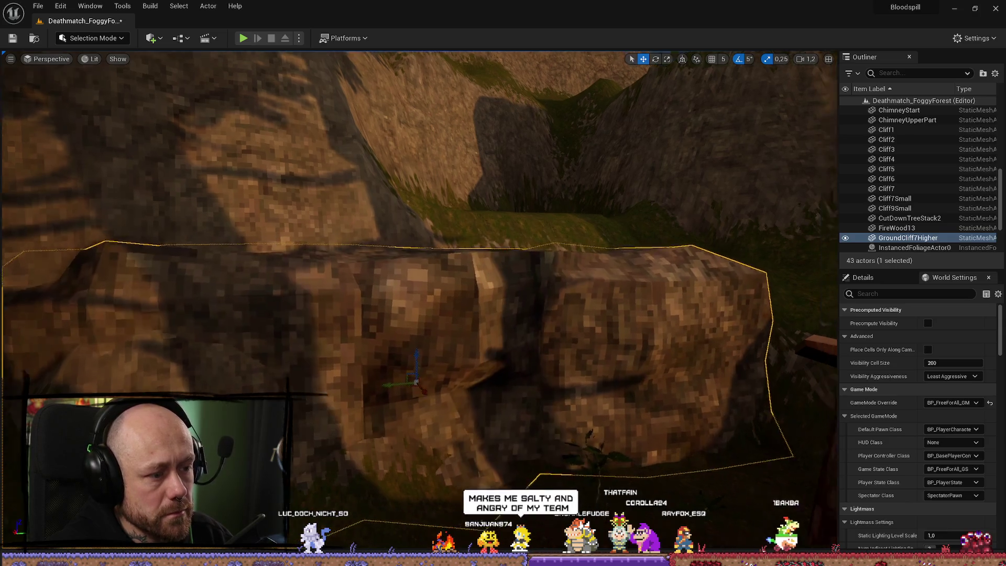
{"action": "scroll", "coordinate": [428, 387], "scroll_direction": "down", "scroll_amount": 2}
{"action": "key", "text": "e"}
{"action": "mouse_move", "coordinate": [303, 331]}
{"action": "left_mouse_down"}
{"action": "mouse_move", "coordinate": [319, 374]}
{"action": "mouse_move", "coordinate": [313, 344]}
{"action": "mouse_move", "coordinate": [287, 355]}
{"action": "mouse_move", "coordinate": [296, 371]}
{"action": "left_mouse_up"}
{"action": "scroll", "coordinate": [281, 344], "scroll_direction": "down", "scroll_amount": 1}
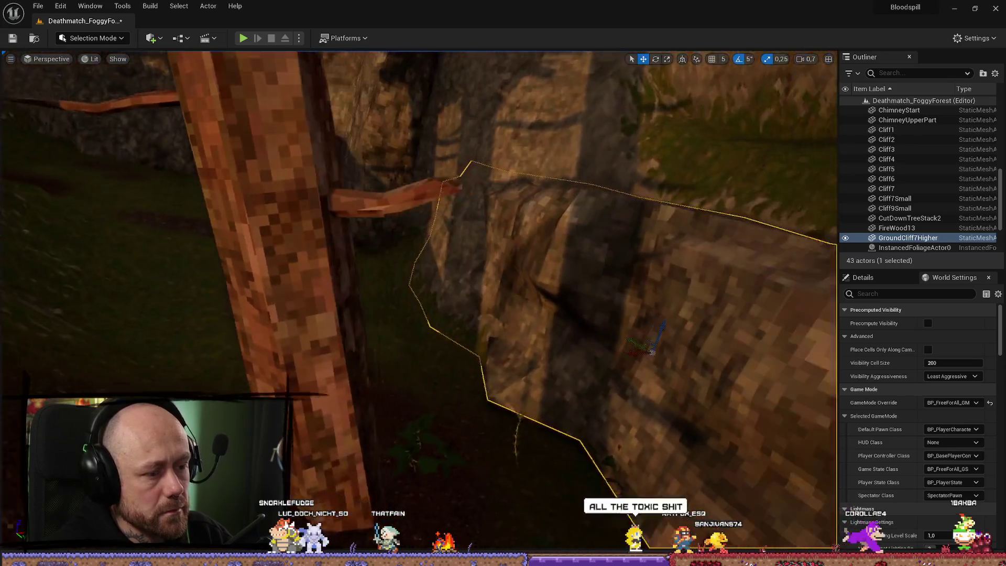
Step: Scale the rock along the grassy ledge, then select the landscape terrain
{"action": "left_click_drag", "start_coordinate": [445, 330], "coordinate": [468, 331]}
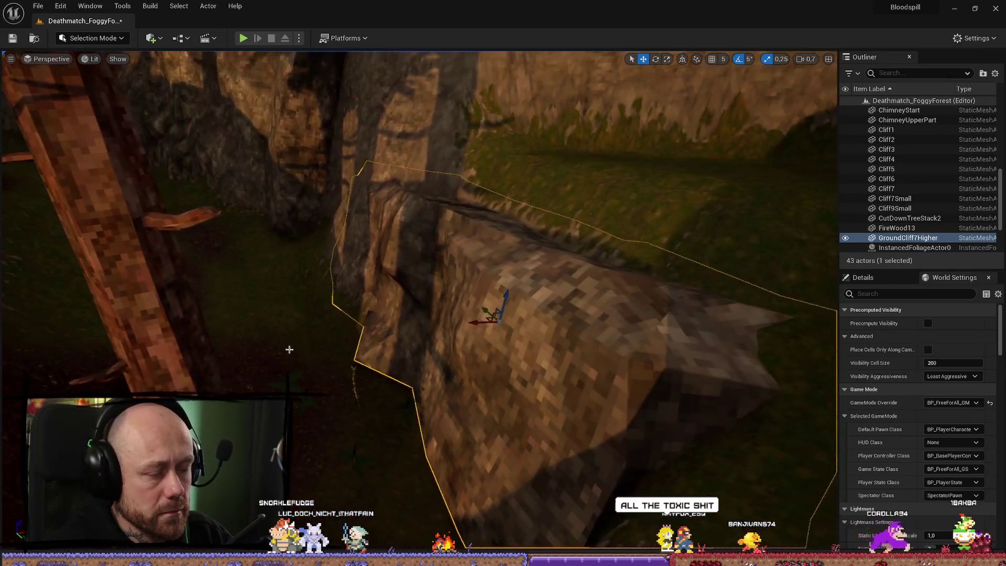
{"action": "left_click_drag", "start_coordinate": [510, 298], "coordinate": [561, 258]}
{"action": "key", "text": "r"}
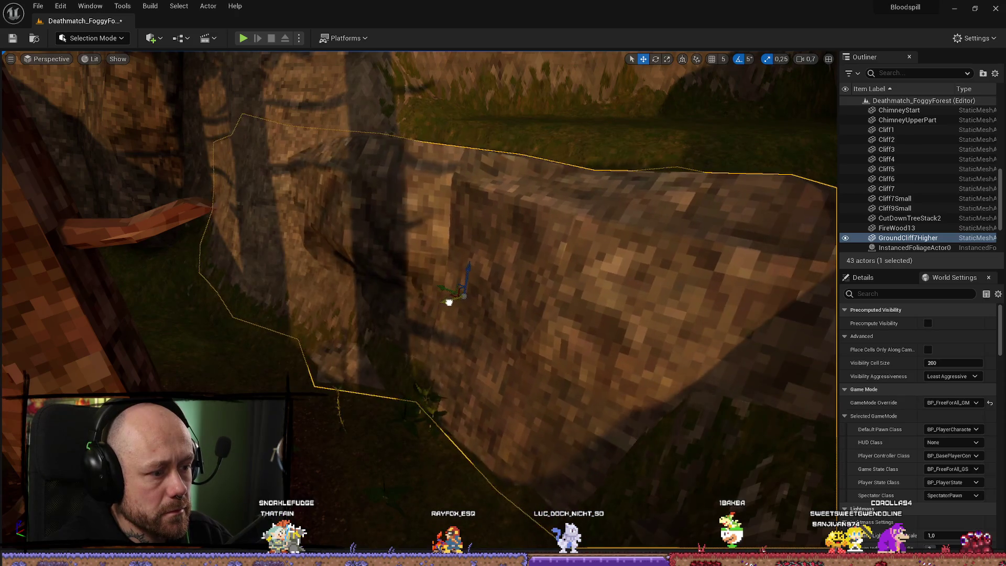
{"action": "mouse_move", "coordinate": [445, 302]}
{"action": "left_mouse_down"}
{"action": "mouse_move", "coordinate": [498, 262]}
{"action": "mouse_move", "coordinate": [503, 283]}
{"action": "left_mouse_up"}
{"action": "left_click", "coordinate": [503, 283]}
{"action": "left_click_drag", "start_coordinate": [479, 211], "coordinate": [479, 211]}
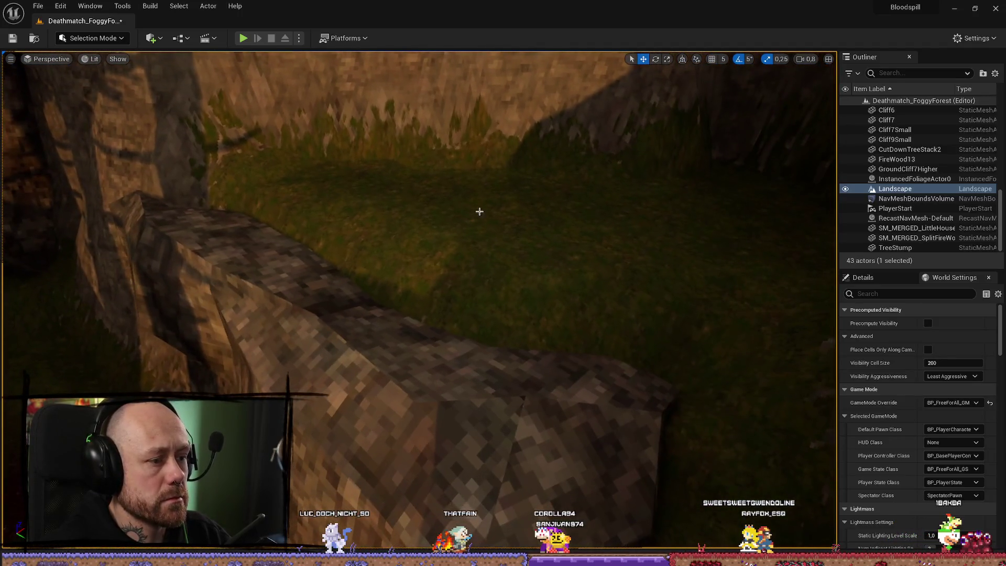
Step: Enter Landscape Mode's Sculpt tools and pick the Flatten brush
{"action": "left_click", "coordinate": [105, 39]}
{"action": "left_click", "coordinate": [96, 68]}
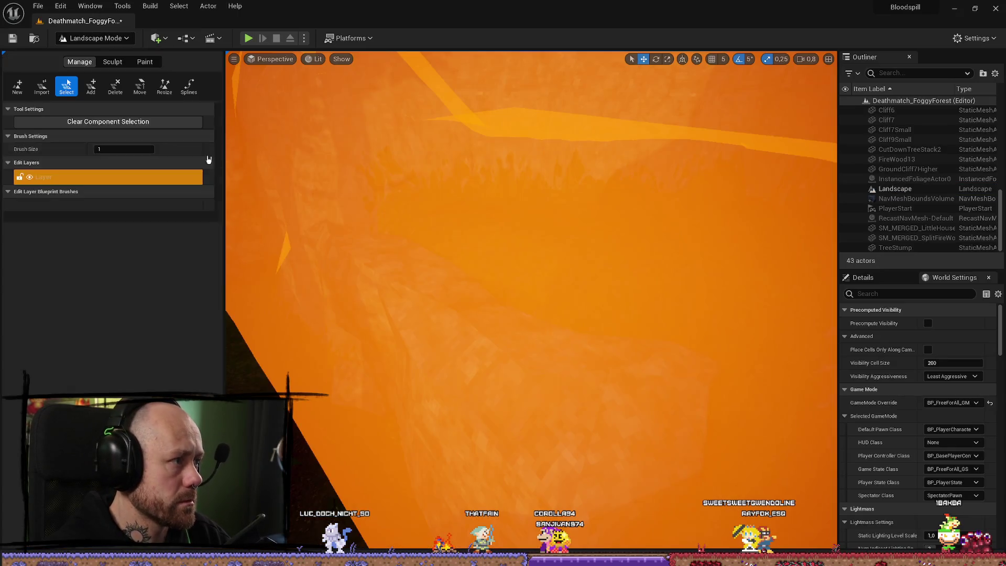
{"action": "left_click", "coordinate": [105, 41]}
{"action": "left_click", "coordinate": [100, 65]}
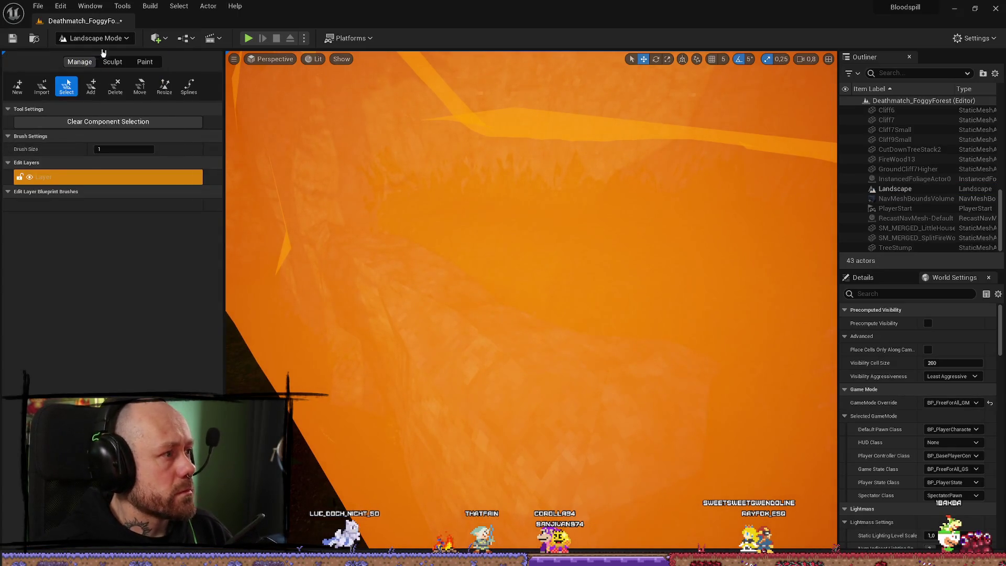
{"action": "left_click", "coordinate": [91, 86]}
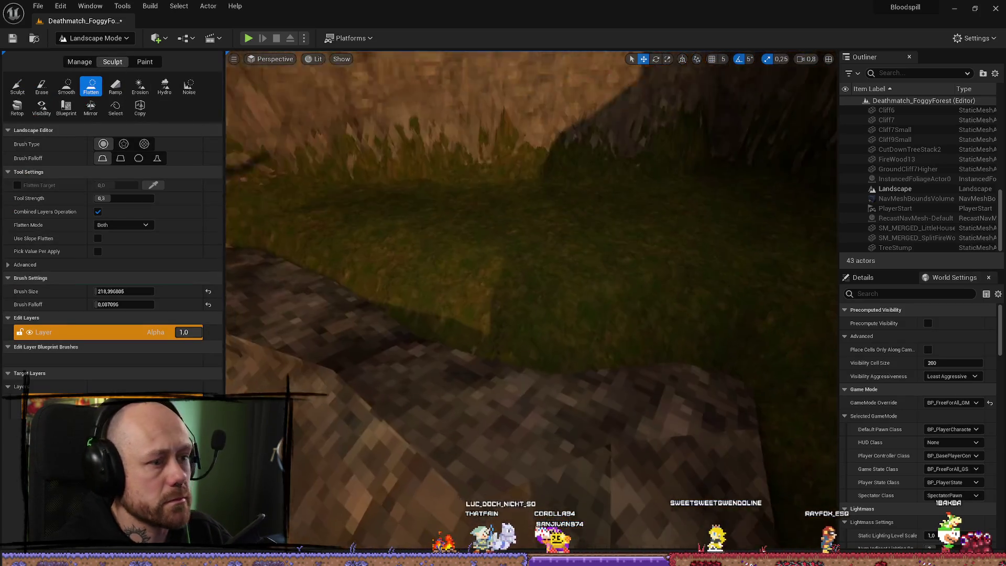
{"action": "left_click", "coordinate": [66, 84]}
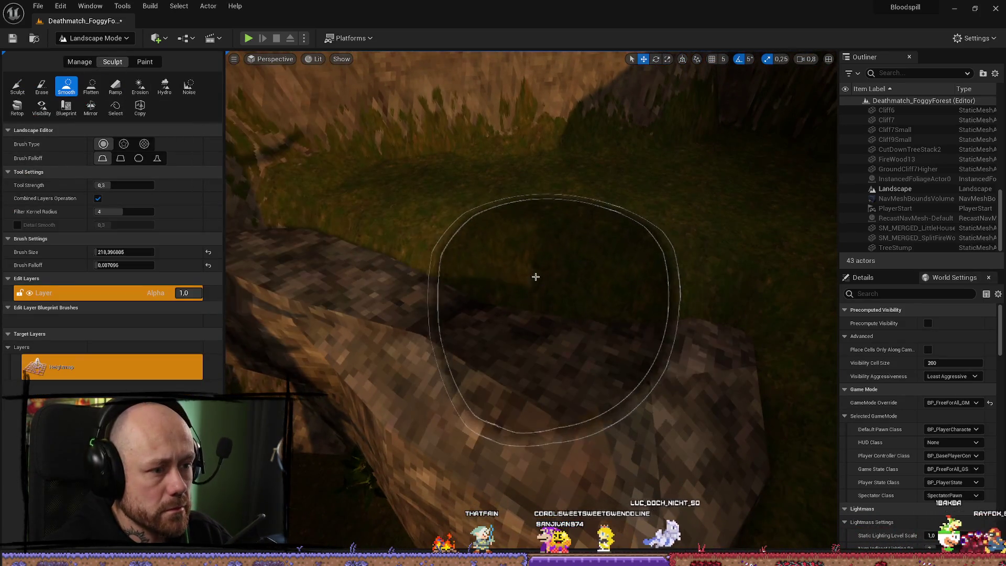
{"action": "left_click", "coordinate": [92, 86]}
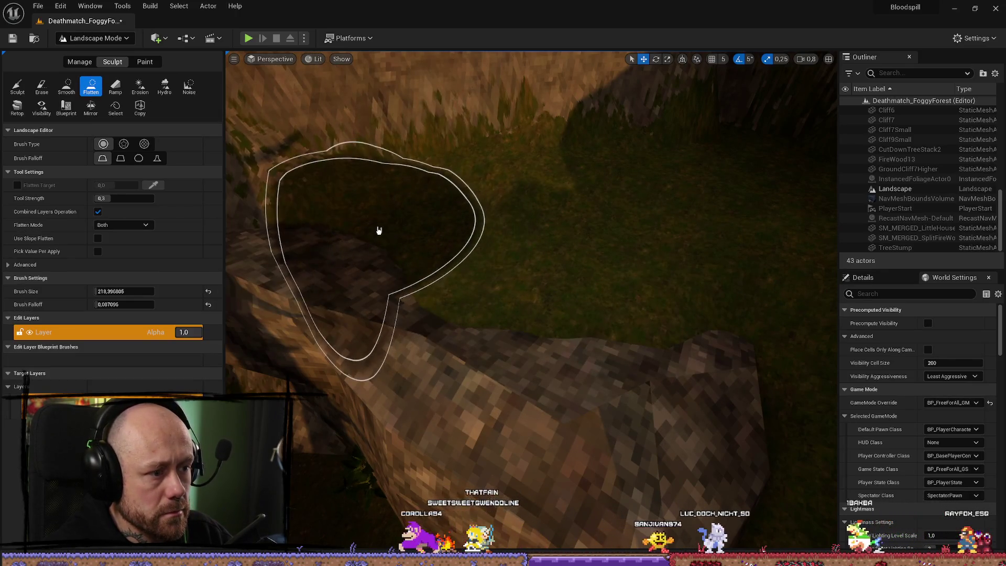
Step: Flatten and smooth the ground around the cliff rocks, alternating the two brushes
{"action": "right_click", "coordinate": [613, 257]}
{"action": "key", "text": "Escape"}
{"action": "right_click", "coordinate": [556, 207]}
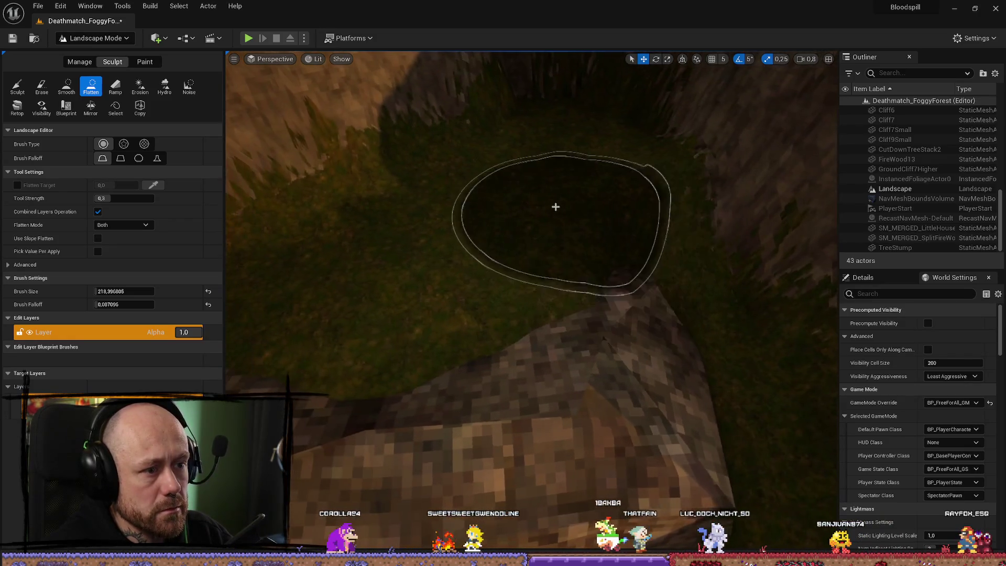
{"action": "right_click", "coordinate": [555, 153]}
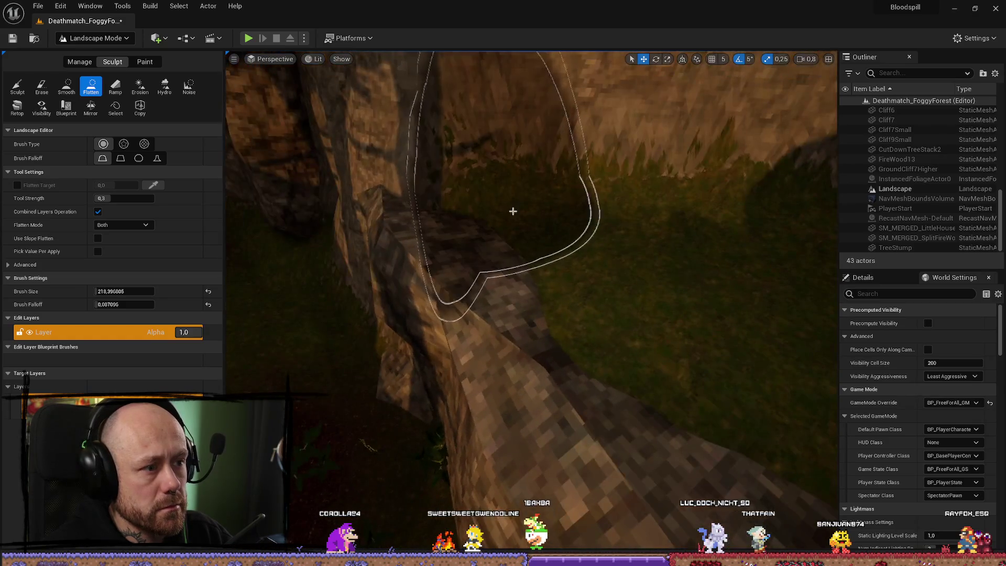
{"action": "right_click", "coordinate": [514, 210]}
{"action": "left_click", "coordinate": [67, 86]}
{"action": "right_click", "coordinate": [433, 269]}
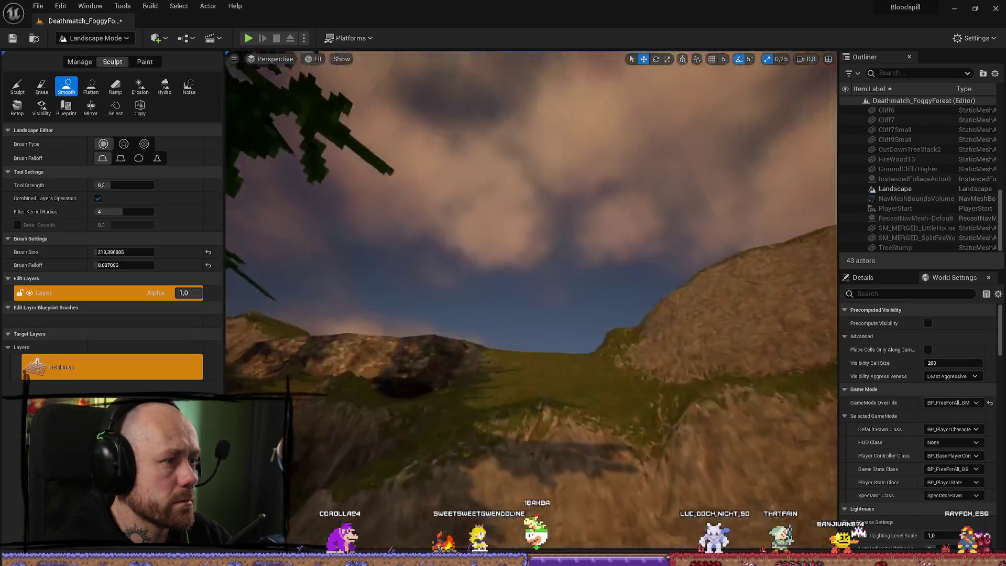
{"action": "right_click", "coordinate": [642, 254]}
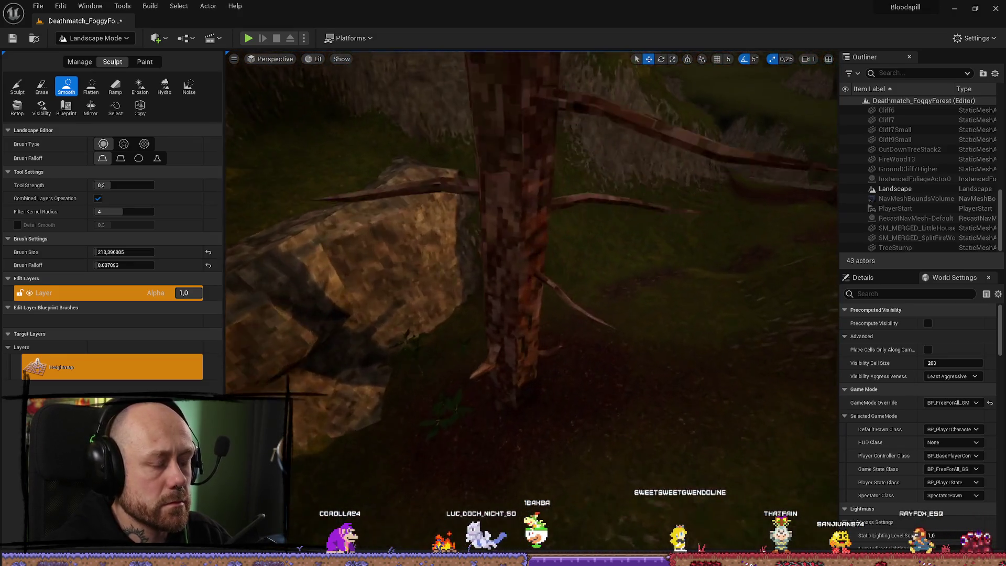
{"action": "right_click", "coordinate": [532, 262]}
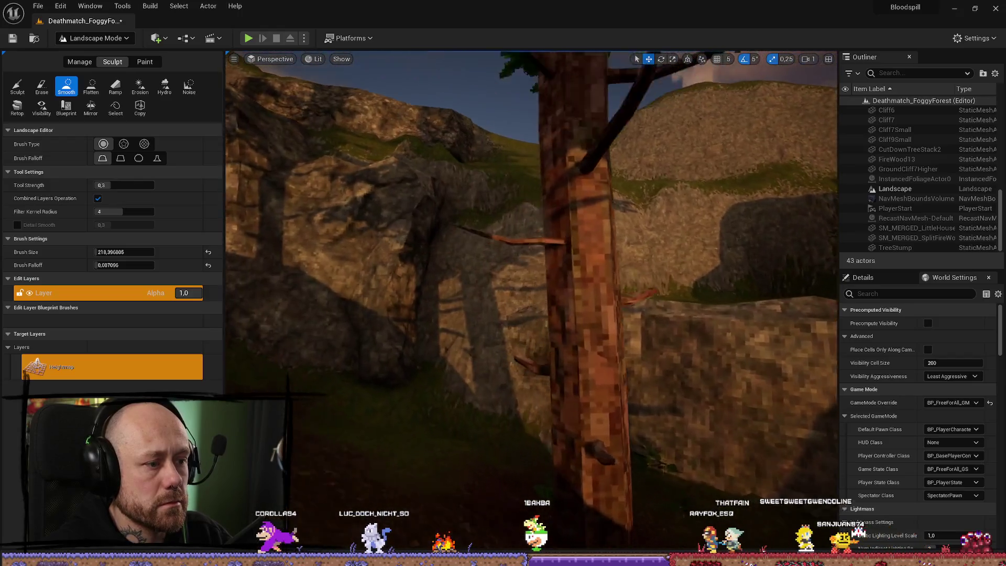
{"action": "right_click", "coordinate": [531, 262]}
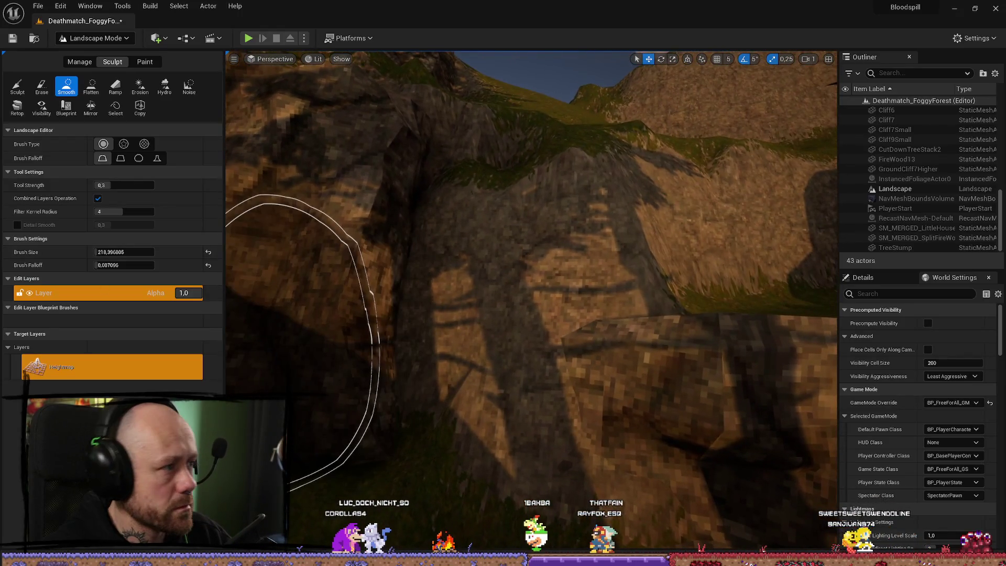
{"action": "left_click", "coordinate": [100, 44]}
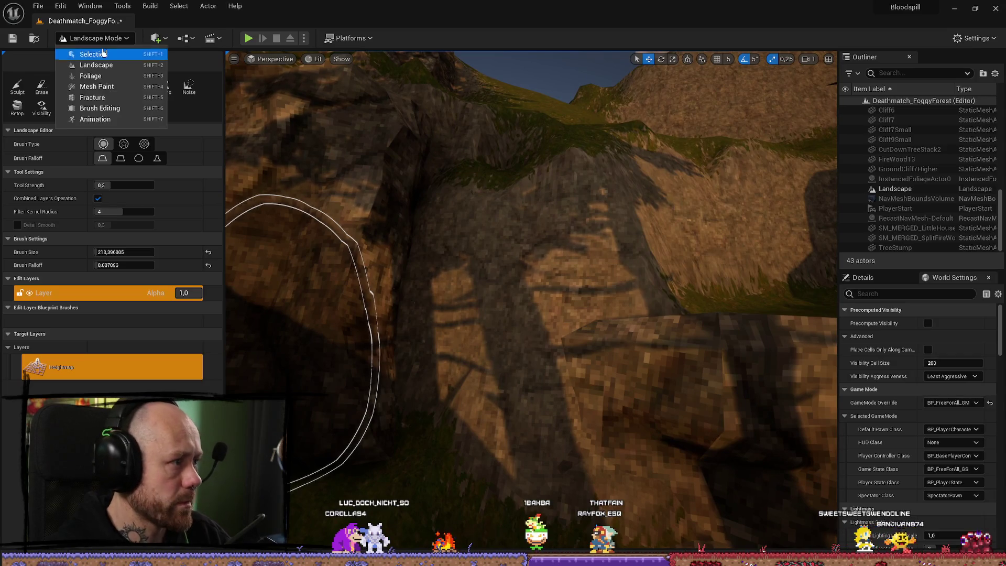
Step: Return to Selection Mode and place a Cliff6 rock from the Content Drawer
{"action": "left_click", "coordinate": [92, 54]}
{"action": "key", "text": "ctrl+space"}
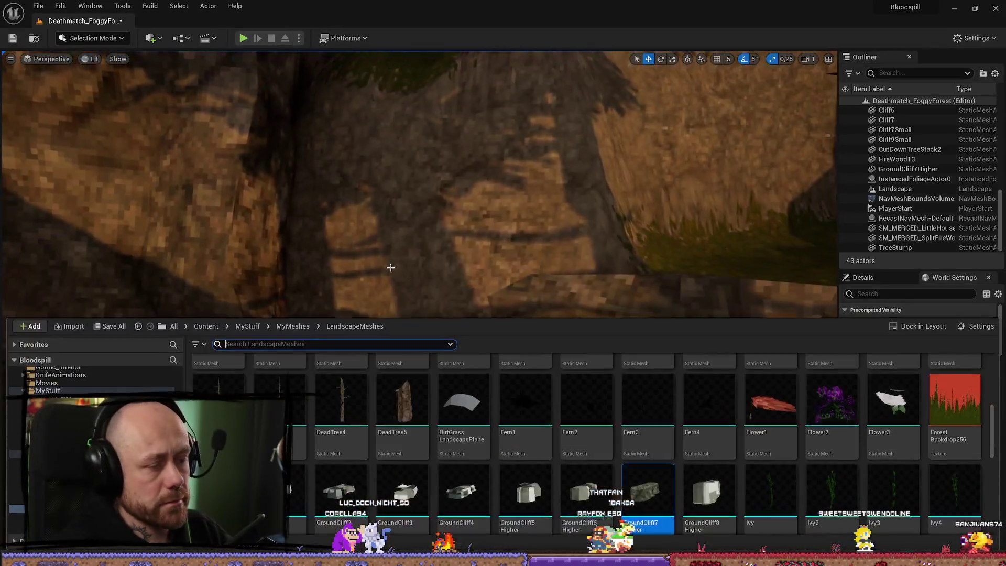
{"action": "scroll", "coordinate": [535, 477], "scroll_direction": "down", "scroll_amount": 3}
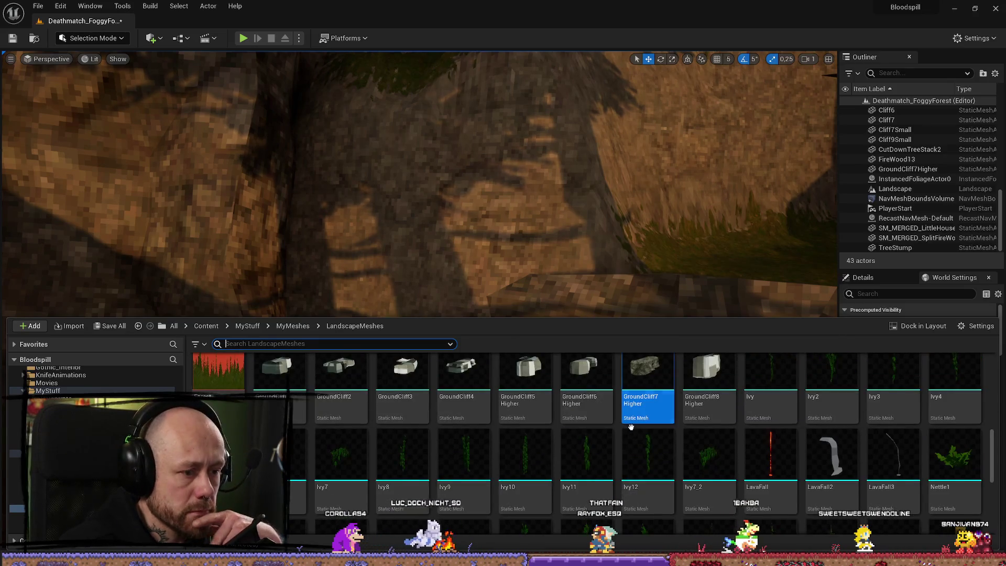
{"action": "scroll", "coordinate": [631, 428], "scroll_direction": "up", "scroll_amount": 6}
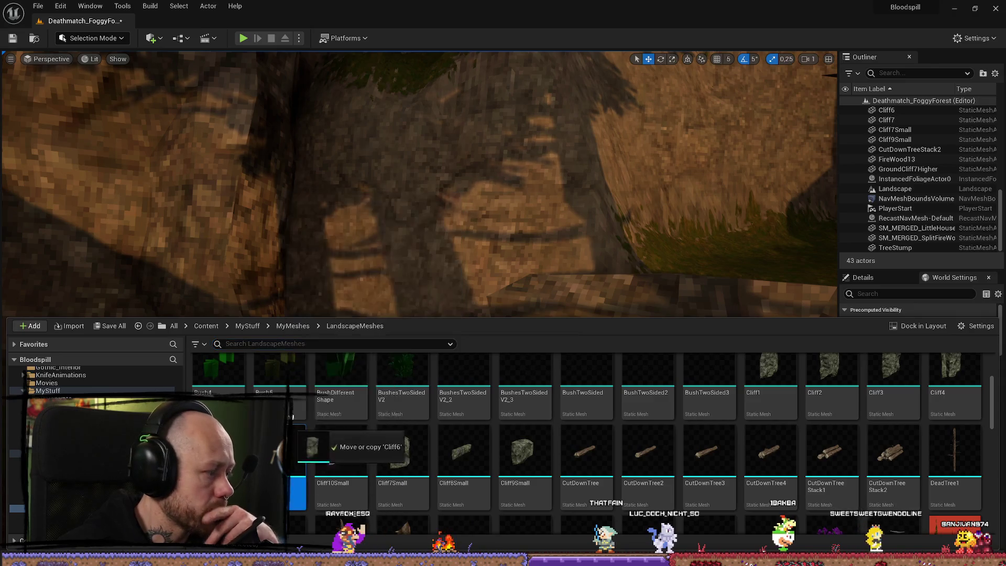
{"action": "left_click_drag", "start_coordinate": [296, 430], "coordinate": [317, 311]}
{"action": "left_click", "coordinate": [329, 327]}
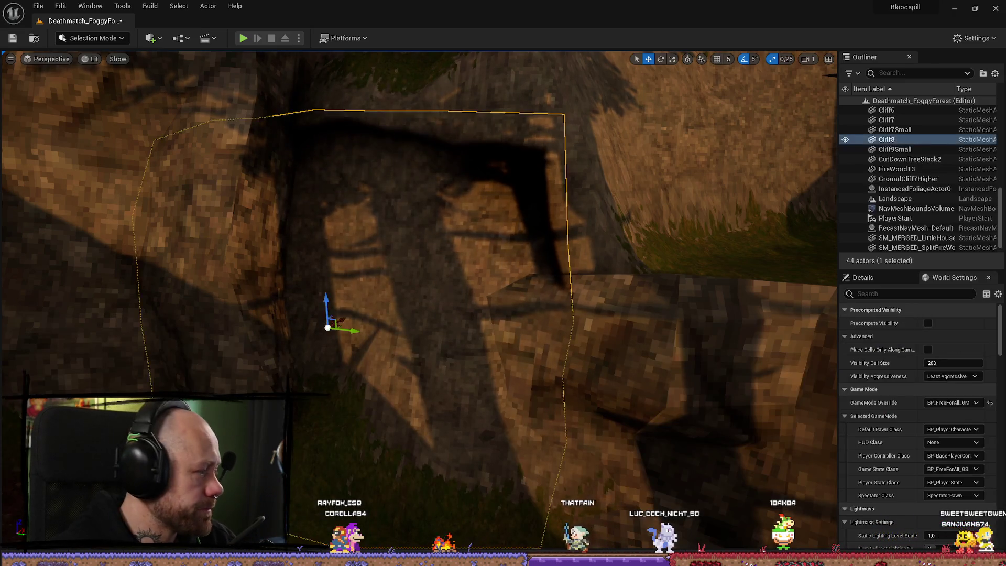
Step: Turn the new cliff rock around its vertical axis
{"action": "scroll", "coordinate": [329, 327], "scroll_direction": "down", "scroll_amount": 10}
{"action": "scroll", "coordinate": [355, 302], "scroll_direction": "down", "scroll_amount": 2}
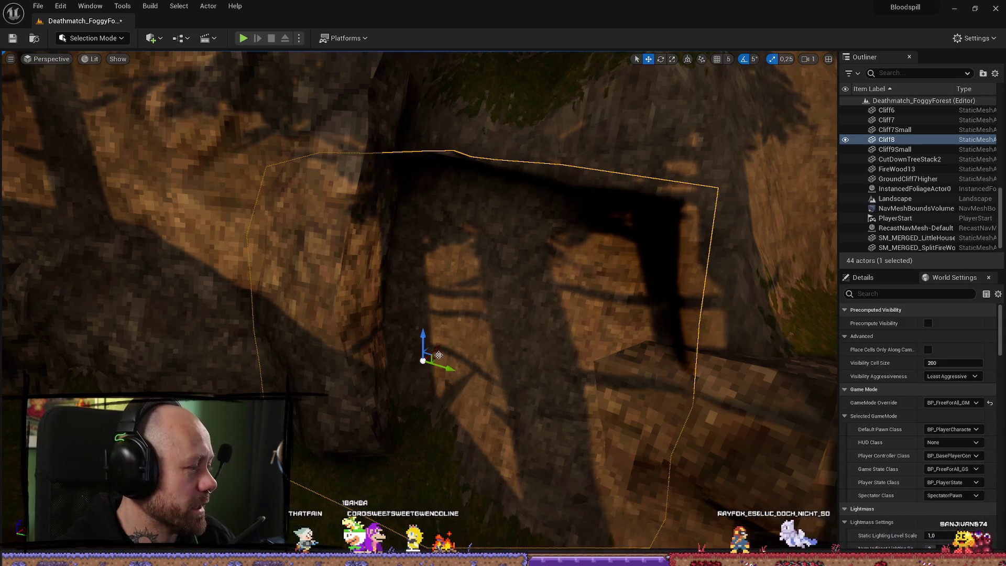
{"action": "scroll", "coordinate": [615, 263], "scroll_direction": "down", "scroll_amount": 3}
{"action": "key", "text": "e"}
{"action": "mouse_move", "coordinate": [461, 315]}
{"action": "left_mouse_down"}
{"action": "mouse_move", "coordinate": [461, 340]}
{"action": "mouse_move", "coordinate": [421, 331]}
{"action": "mouse_move", "coordinate": [442, 289]}
{"action": "left_mouse_up"}
{"action": "scroll", "coordinate": [422, 331], "scroll_direction": "up", "scroll_amount": 2}
Step: Shift the cliff slightly, fine-tune its rotation, then select the landscape to deselect it
{"action": "key", "text": "w"}
{"action": "left_click_drag", "start_coordinate": [429, 328], "coordinate": [398, 313]}
{"action": "scroll", "coordinate": [413, 296], "scroll_direction": "up", "scroll_amount": 3}
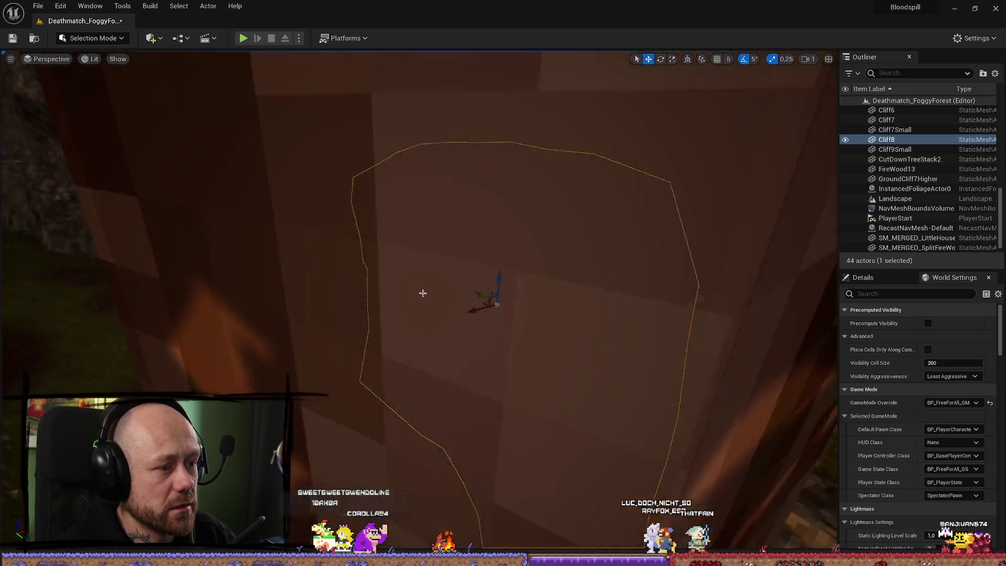
{"action": "key", "text": "e"}
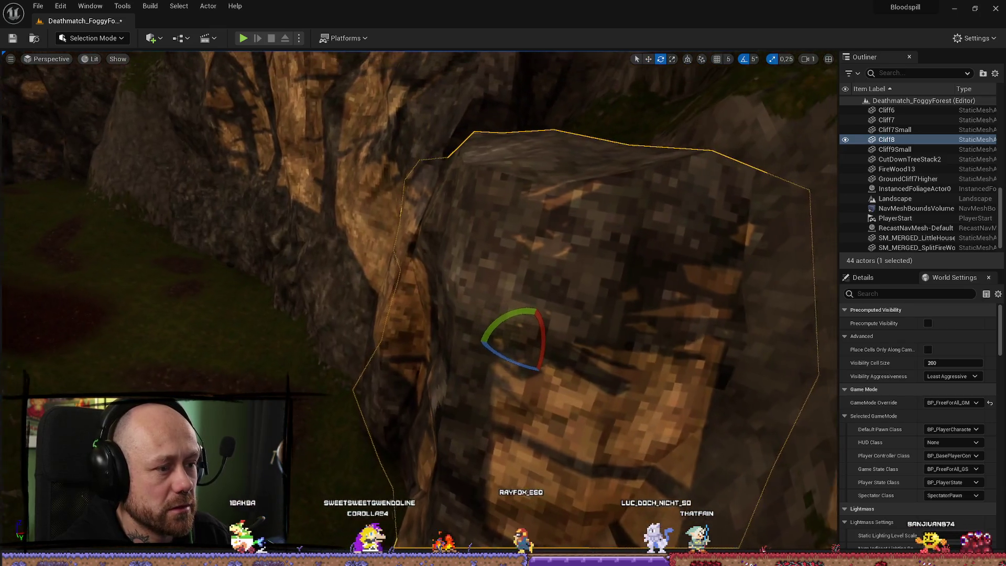
{"action": "left_click_drag", "start_coordinate": [496, 352], "coordinate": [502, 352]}
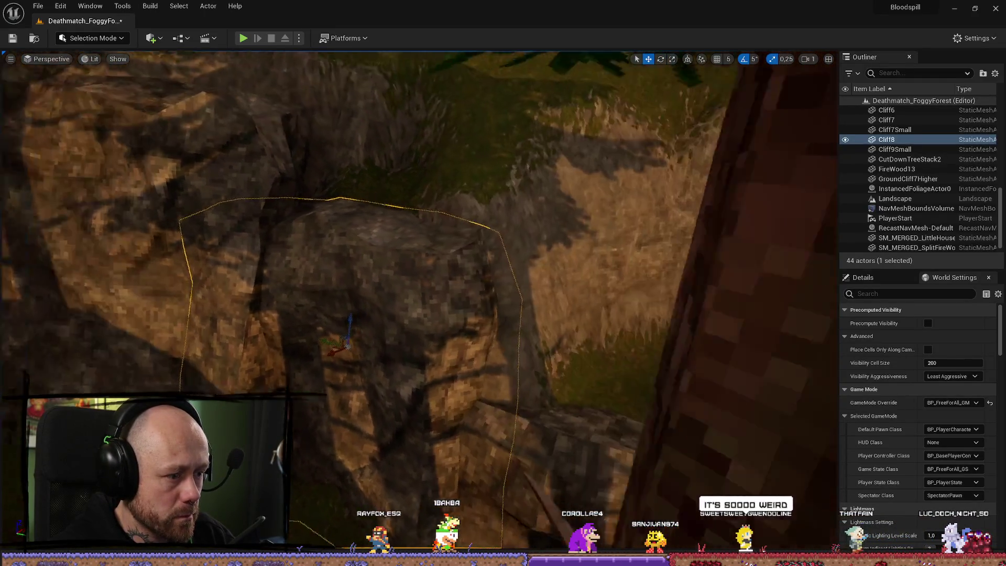
{"action": "left_click", "coordinate": [501, 352]}
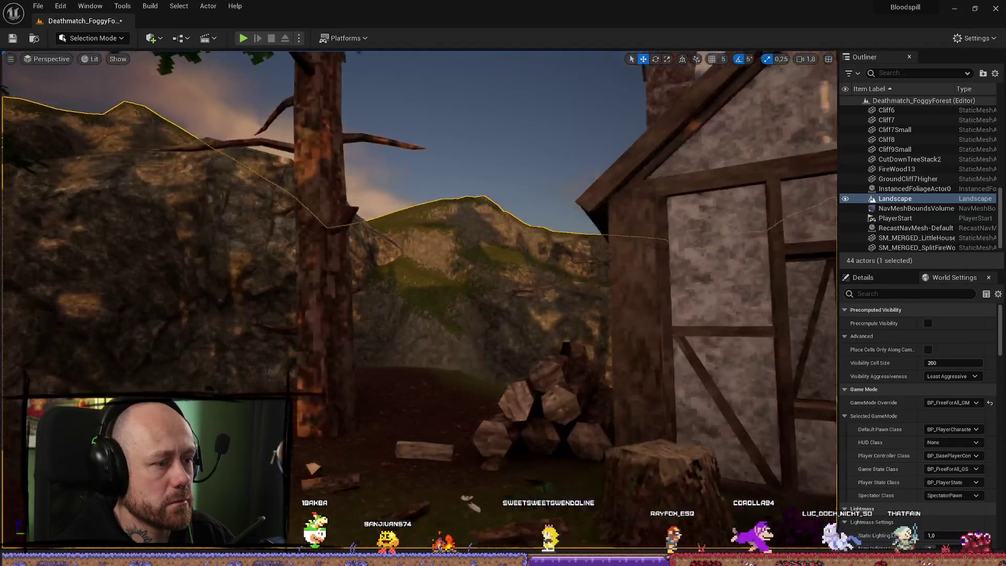
Step: Duplicate the Cliff4 rock on the ridge and move the copy up and left
{"action": "key", "text": "w"}
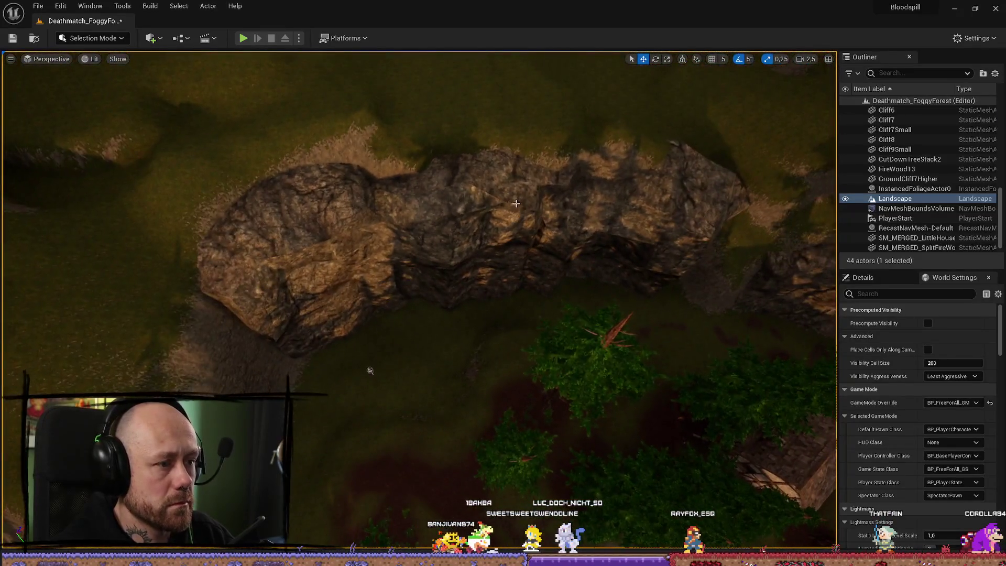
{"action": "left_click", "coordinate": [514, 204]}
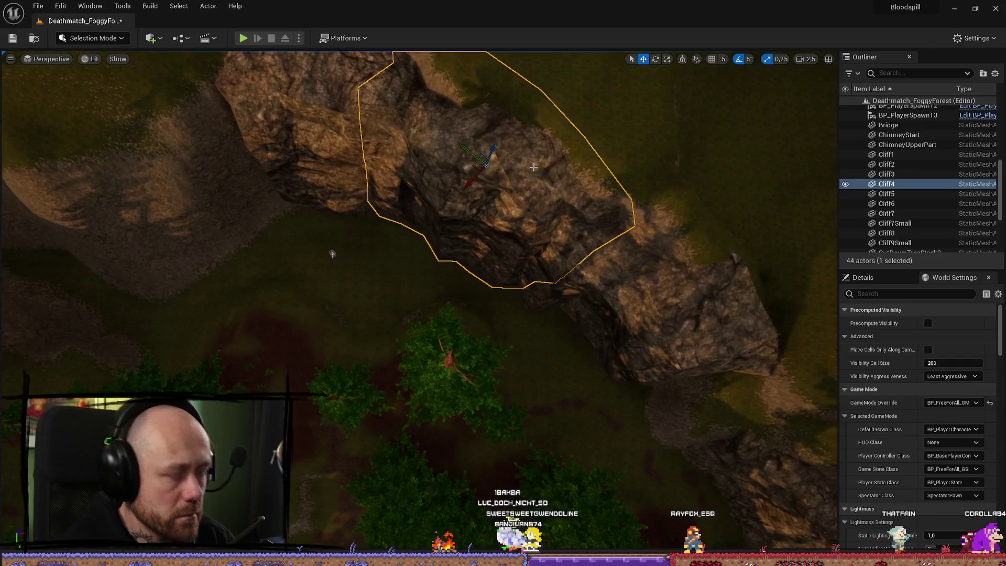
{"action": "key", "text": "ctrl+d"}
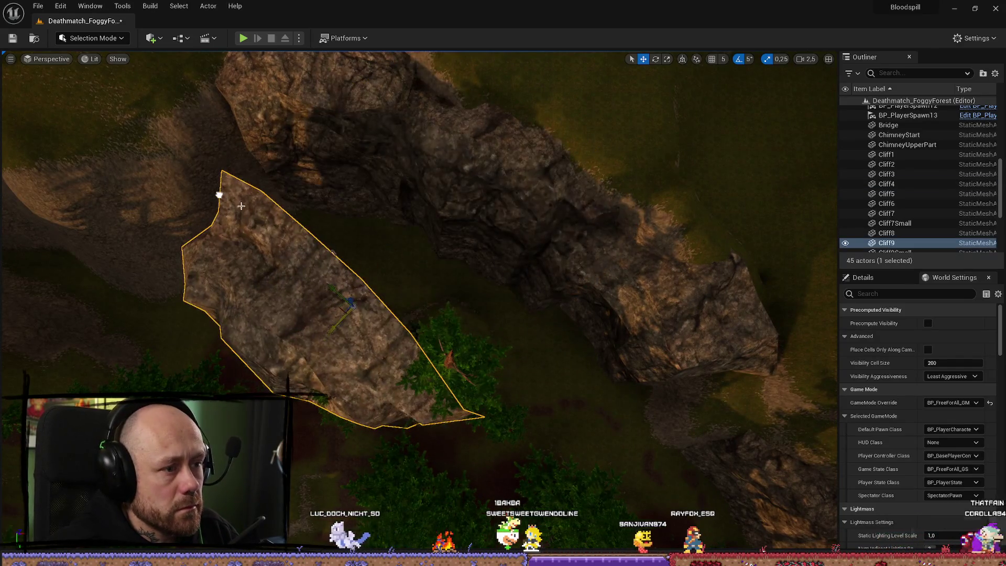
{"action": "left_click_drag", "start_coordinate": [338, 291], "coordinate": [206, 209]}
Step: Slide the duplicate cliff left along the ridge and inspect it from several angles
{"action": "key", "text": "e"}
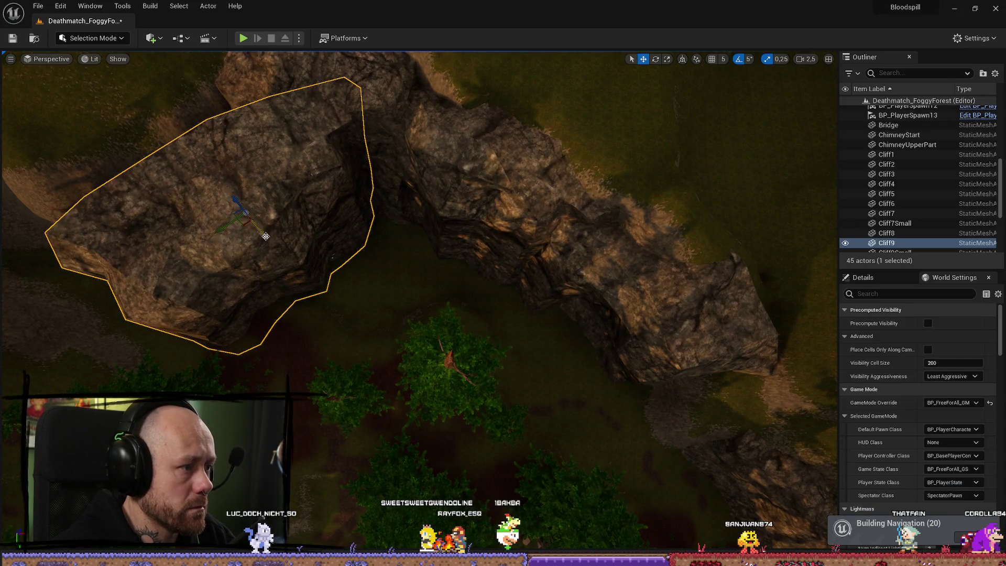
{"action": "scroll", "coordinate": [266, 236], "scroll_direction": "up", "scroll_amount": 10}
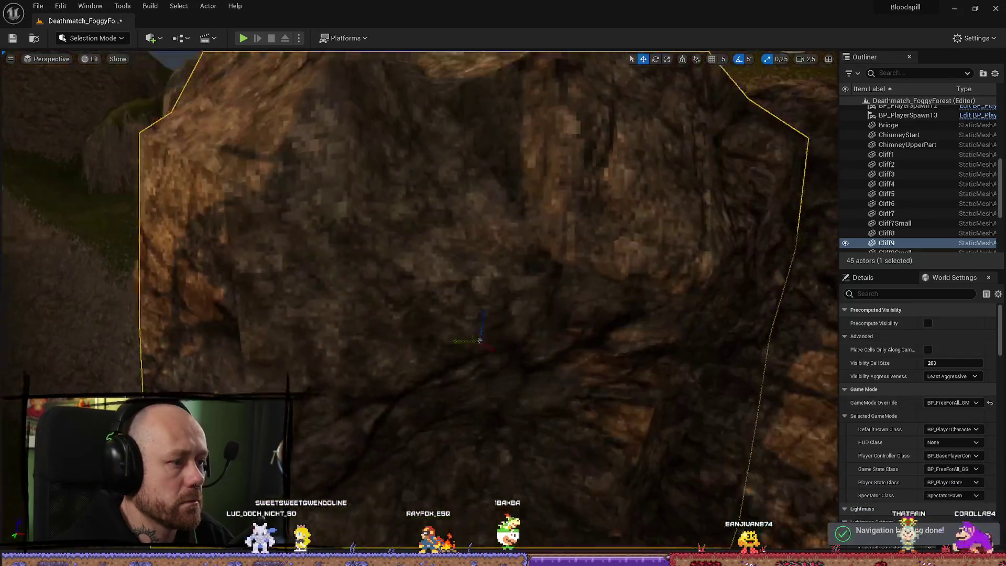
{"action": "scroll", "coordinate": [480, 341], "scroll_direction": "down", "scroll_amount": 10}
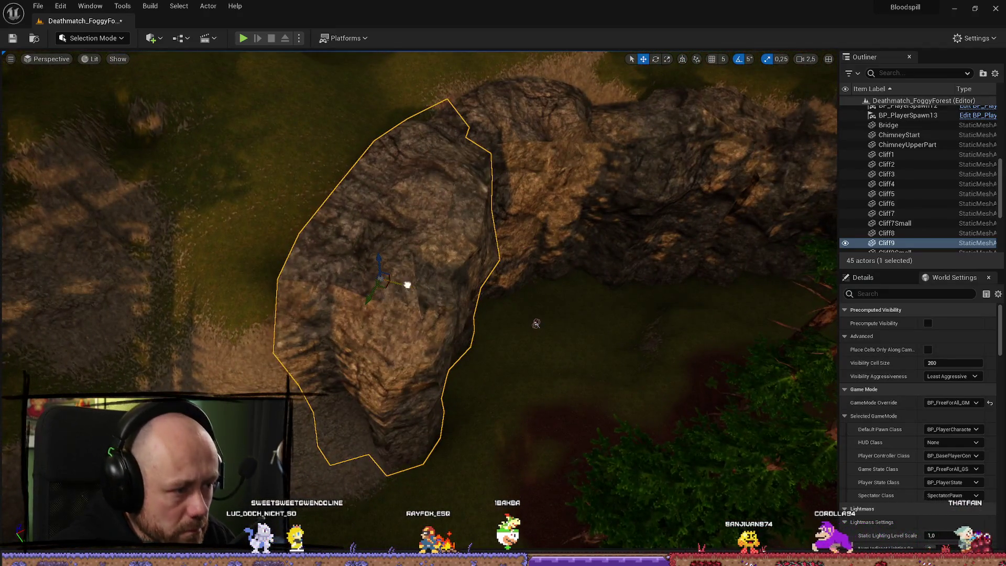
{"action": "mouse_move", "coordinate": [408, 285]}
{"action": "left_mouse_down"}
{"action": "mouse_move", "coordinate": [362, 274]}
{"action": "mouse_move", "coordinate": [393, 285]}
{"action": "left_mouse_up"}
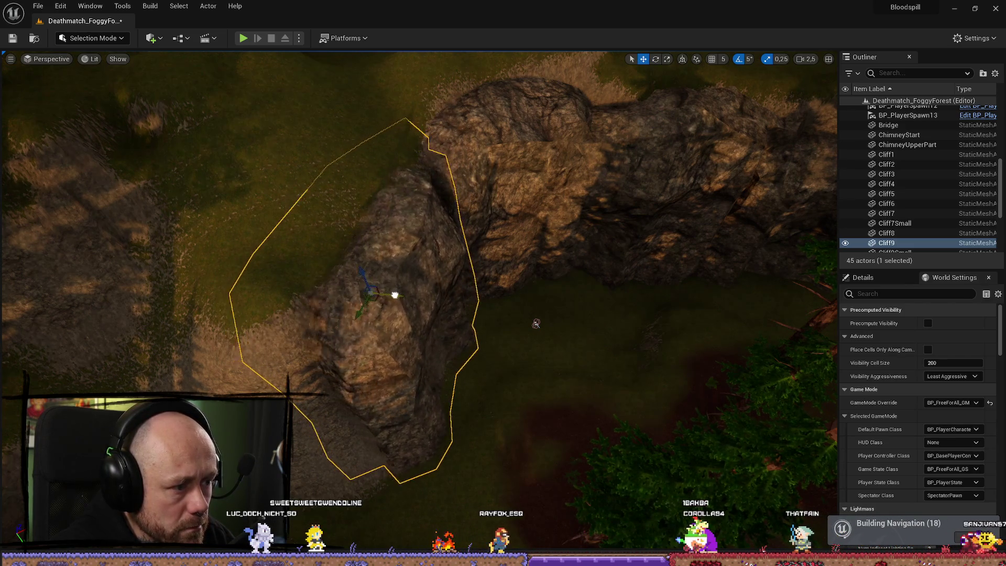
{"action": "scroll", "coordinate": [400, 295], "scroll_direction": "up", "scroll_amount": 5}
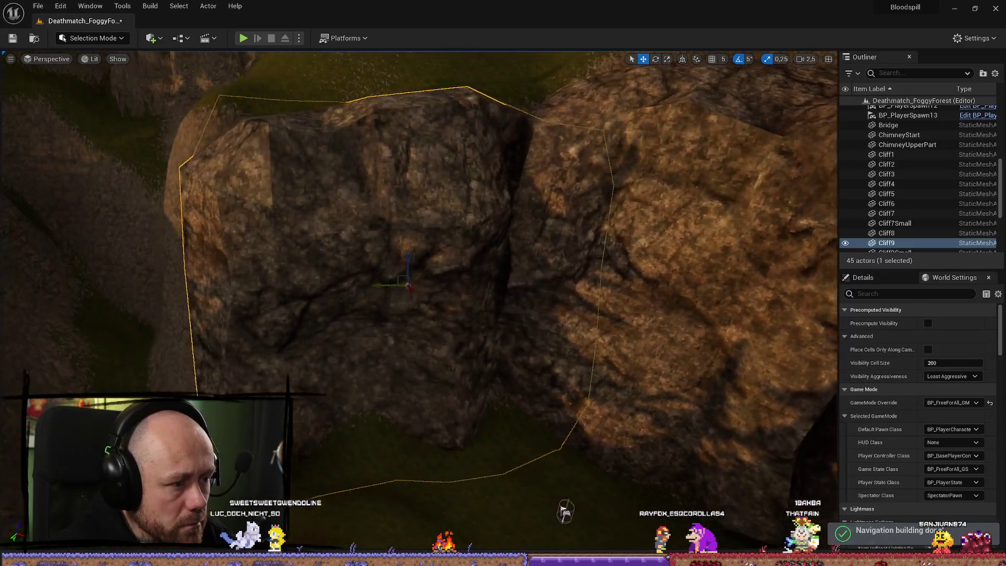
{"action": "key", "text": "Left"}
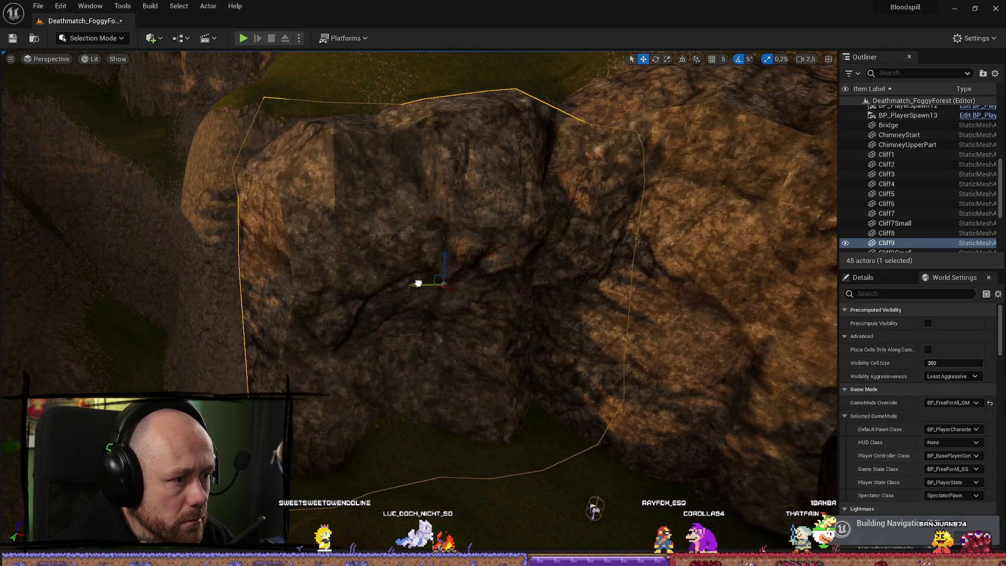
{"action": "scroll", "coordinate": [722, 451], "scroll_direction": "down", "scroll_amount": 5}
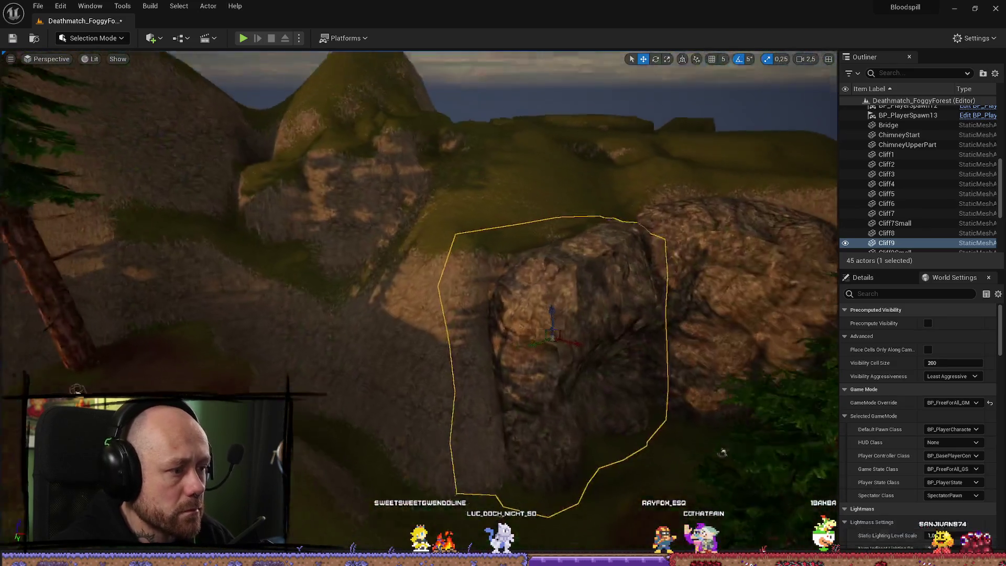
{"action": "mouse_move", "coordinate": [486, 295]}
{"action": "left_mouse_down"}
{"action": "mouse_move", "coordinate": [488, 367]}
{"action": "mouse_move", "coordinate": [487, 294]}
{"action": "left_mouse_up"}
{"action": "key", "text": "ctrl+space"}
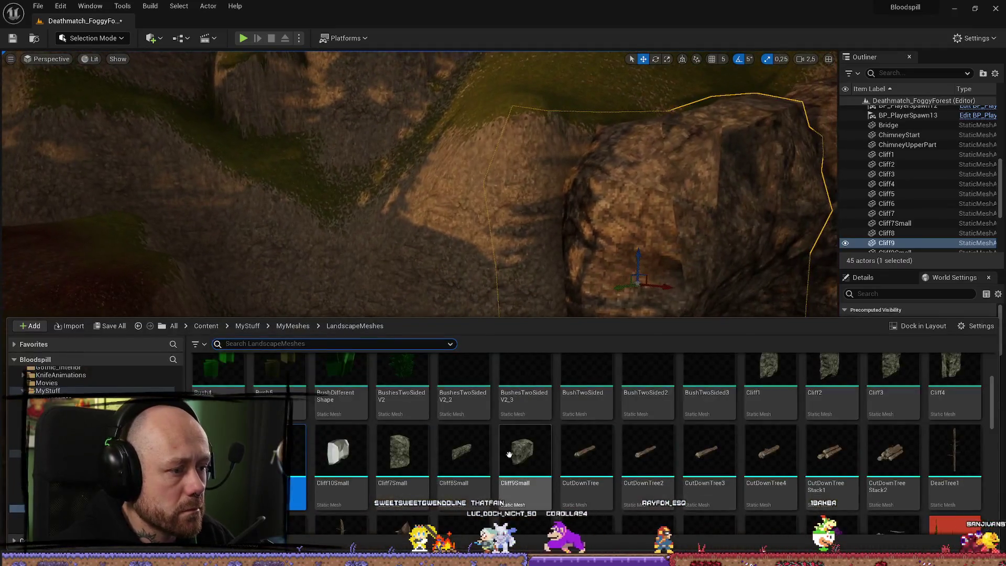
Step: Place a Cliff7Small rock in the hillside, rotate it to 105 degrees and enlarge it
{"action": "mouse_move", "coordinate": [407, 464]}
{"action": "left_mouse_down"}
{"action": "mouse_move", "coordinate": [427, 464]}
{"action": "mouse_move", "coordinate": [412, 461]}
{"action": "left_mouse_up"}
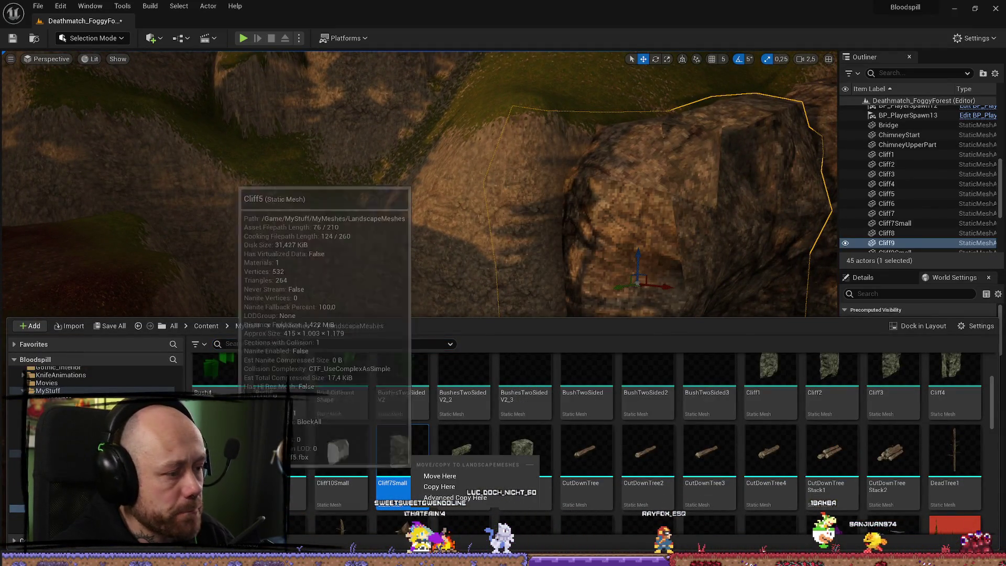
{"action": "mouse_move", "coordinate": [831, 416]}
{"action": "left_mouse_down"}
{"action": "mouse_move", "coordinate": [438, 276]}
{"action": "mouse_move", "coordinate": [414, 353]}
{"action": "left_mouse_up"}
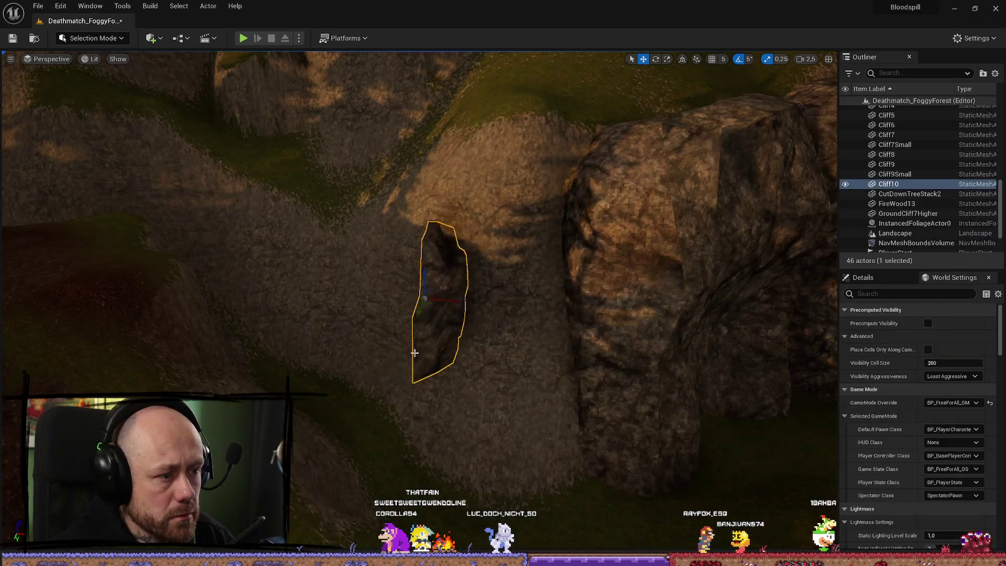
{"action": "mouse_move", "coordinate": [401, 318]}
{"action": "left_mouse_down"}
{"action": "mouse_move", "coordinate": [425, 311]}
{"action": "mouse_move", "coordinate": [403, 320]}
{"action": "mouse_move", "coordinate": [436, 286]}
{"action": "left_mouse_up"}
{"action": "key", "text": "r"}
{"action": "key", "text": "w"}
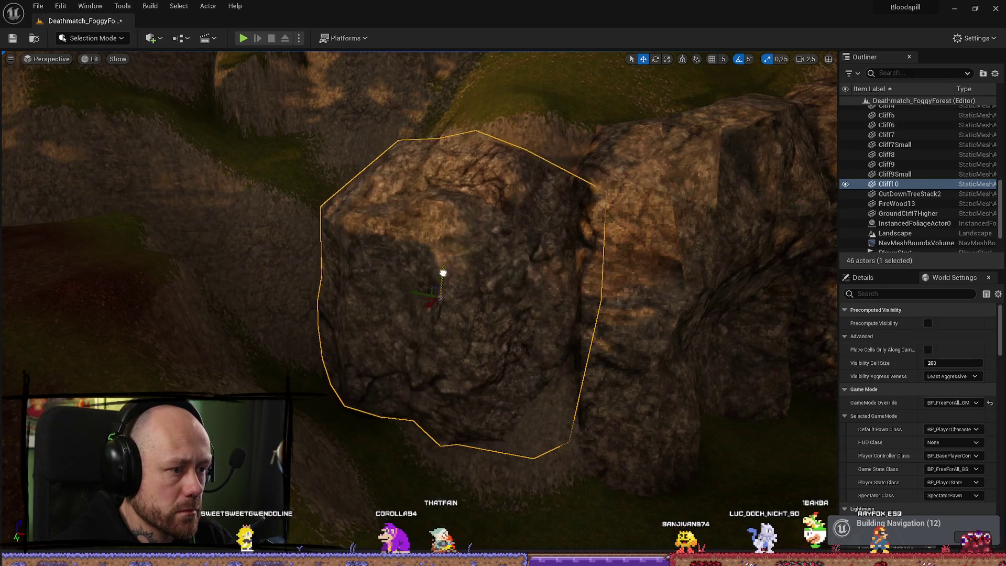
{"action": "mouse_move", "coordinate": [438, 331]}
{"action": "left_mouse_down"}
{"action": "mouse_move", "coordinate": [456, 328]}
{"action": "mouse_move", "coordinate": [455, 315]}
{"action": "mouse_move", "coordinate": [446, 276]}
{"action": "mouse_move", "coordinate": [433, 277]}
{"action": "left_mouse_up"}
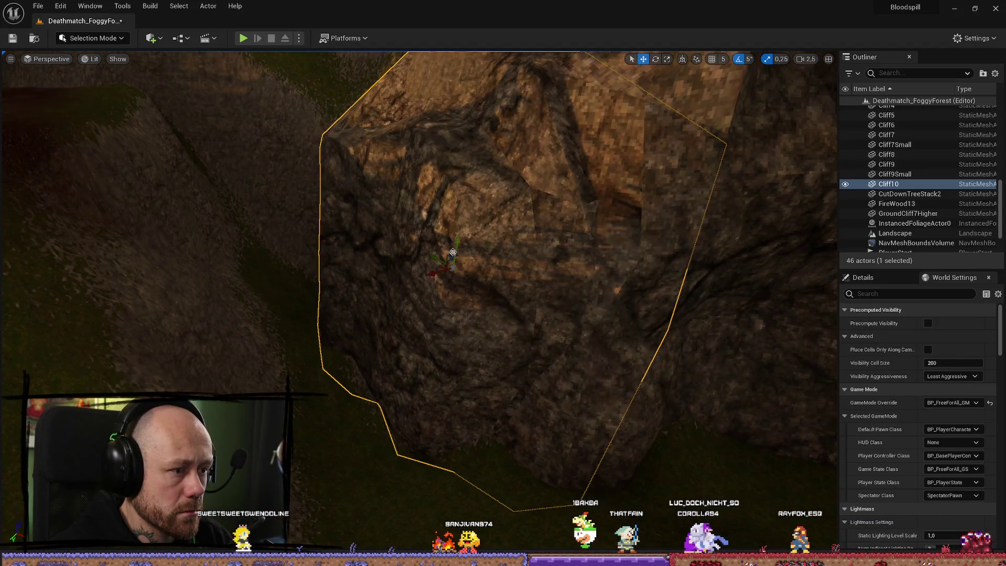
{"action": "scroll", "coordinate": [453, 252], "scroll_direction": "down", "scroll_amount": 6}
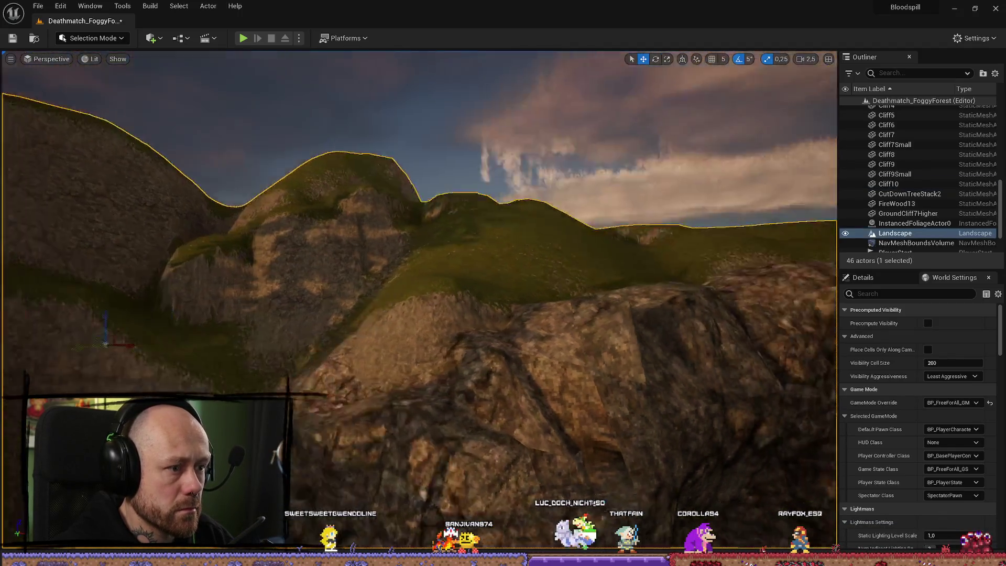
{"action": "left_click", "coordinate": [691, 313]}
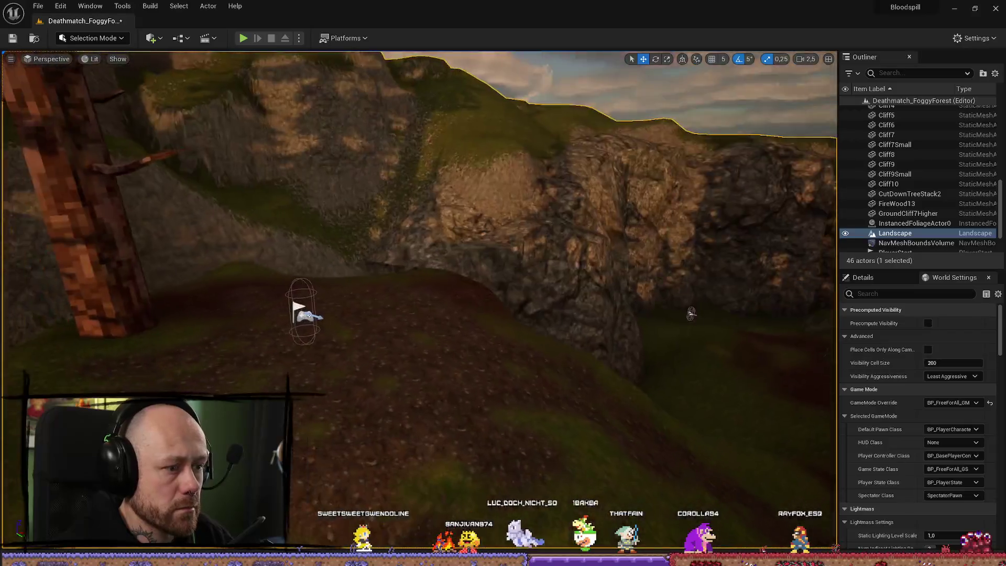
Step: Place another Cliff7Small rock from the Content Drawer and rotate it to -40 degrees
{"action": "scroll", "coordinate": [419, 262], "scroll_direction": "down", "scroll_amount": 3}
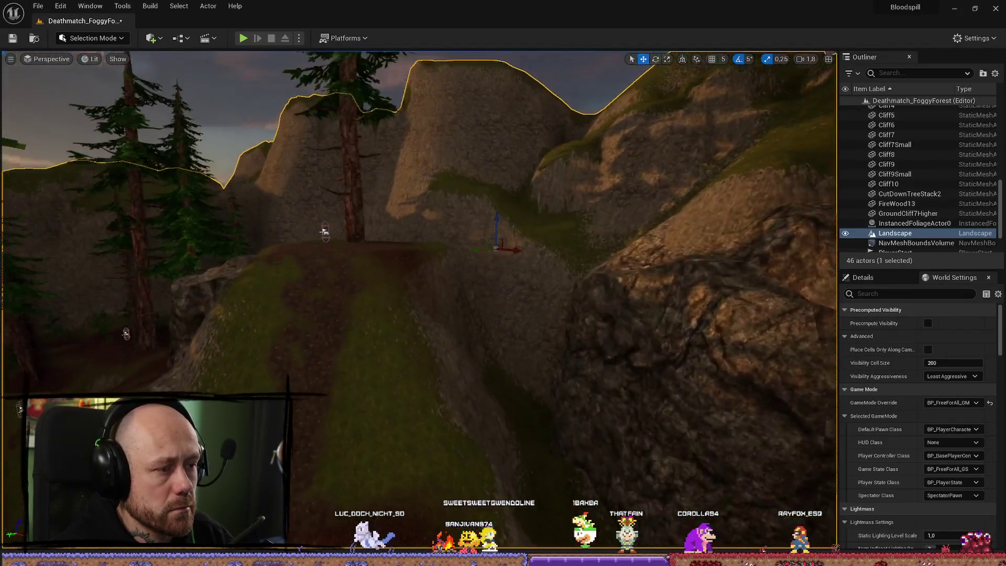
{"action": "scroll", "coordinate": [419, 262], "scroll_direction": "up", "scroll_amount": 5}
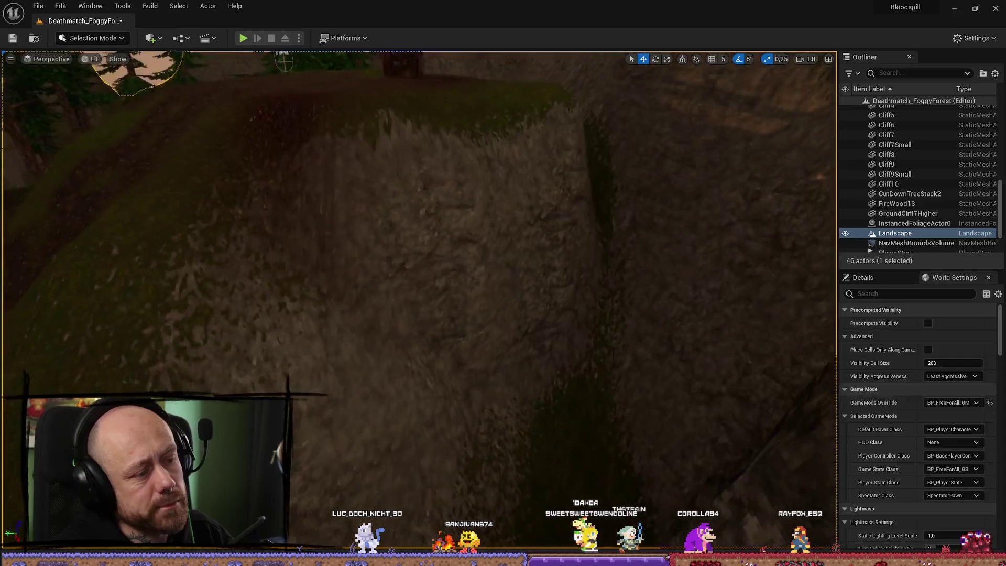
{"action": "scroll", "coordinate": [419, 262], "scroll_direction": "down", "scroll_amount": 3}
{"action": "scroll", "coordinate": [419, 262], "scroll_direction": "up", "scroll_amount": 5}
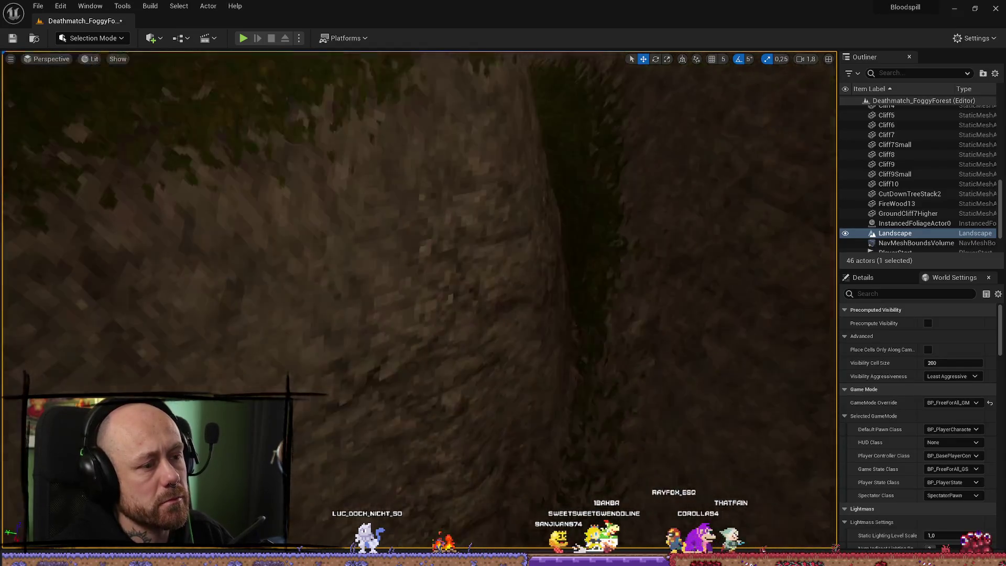
{"action": "scroll", "coordinate": [419, 210], "scroll_direction": "down", "scroll_amount": 3}
{"action": "key", "text": "ctrl+space"}
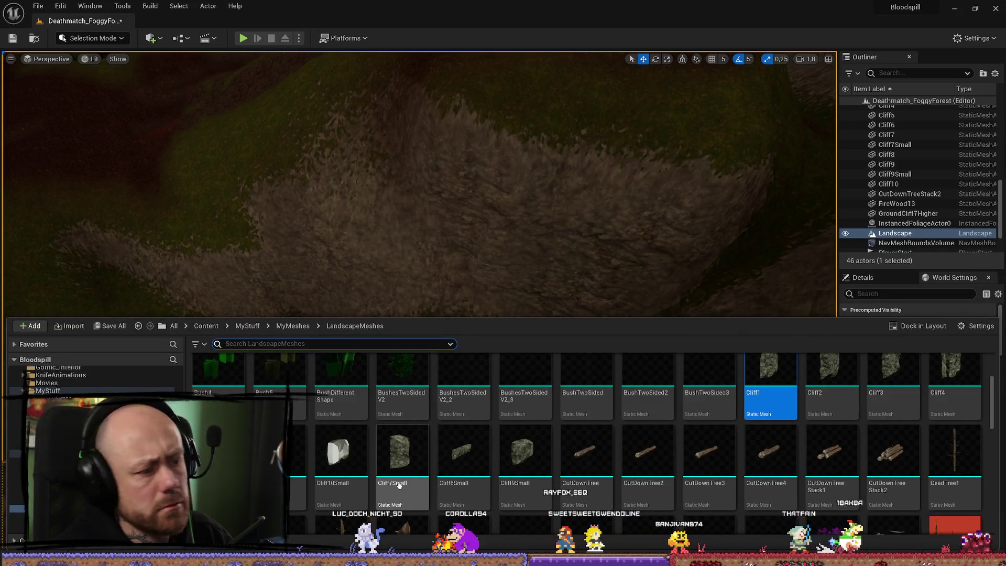
{"action": "mouse_move", "coordinate": [400, 450]}
{"action": "left_mouse_down"}
{"action": "mouse_move", "coordinate": [495, 285]}
{"action": "mouse_move", "coordinate": [483, 303]}
{"action": "left_mouse_up"}
{"action": "scroll", "coordinate": [419, 293], "scroll_direction": "up", "scroll_amount": 3}
{"action": "key", "text": "e"}
{"action": "left_click_drag", "start_coordinate": [324, 330], "coordinate": [347, 349]}
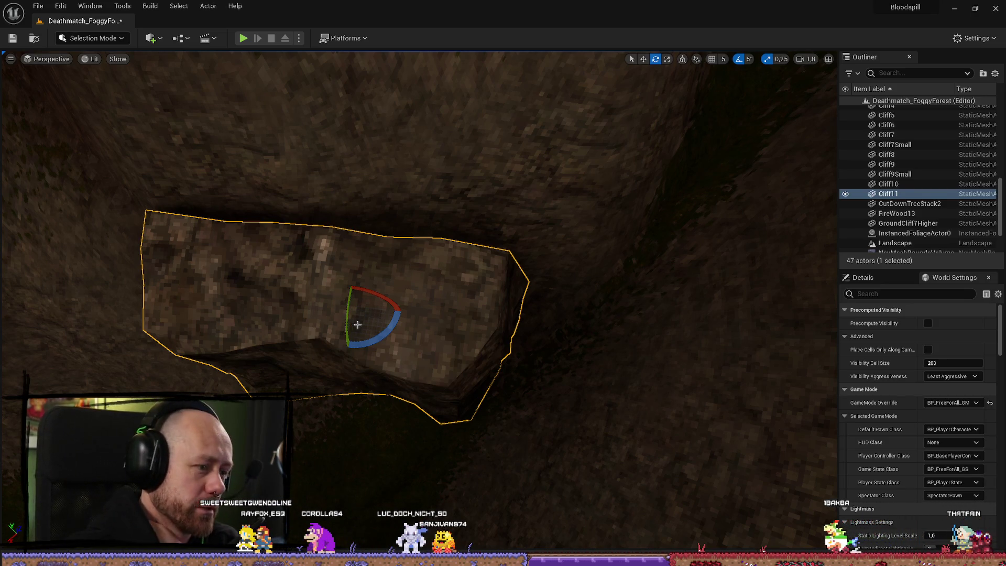
Step: Raise the Cliff11 rock, tilt it -5 degrees and shift it into the slope
{"action": "left_click_drag", "start_coordinate": [351, 321], "coordinate": [351, 304]}
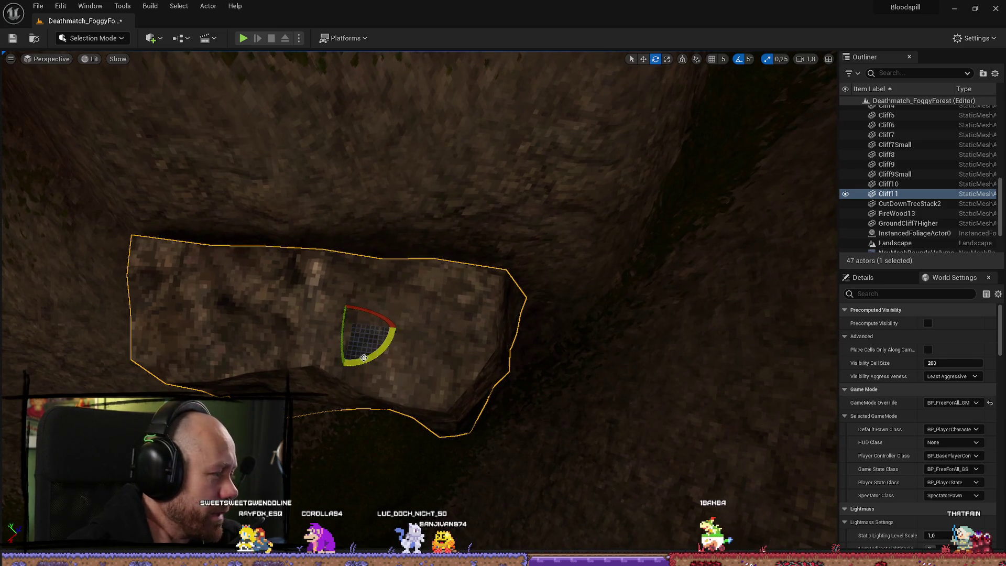
{"action": "mouse_move", "coordinate": [346, 345]}
{"action": "left_mouse_down"}
{"action": "mouse_move", "coordinate": [226, 62]}
{"action": "mouse_move", "coordinate": [226, 105]}
{"action": "left_mouse_up"}
{"action": "scroll", "coordinate": [422, 299], "scroll_direction": "down", "scroll_amount": 5}
{"action": "key", "text": "r"}
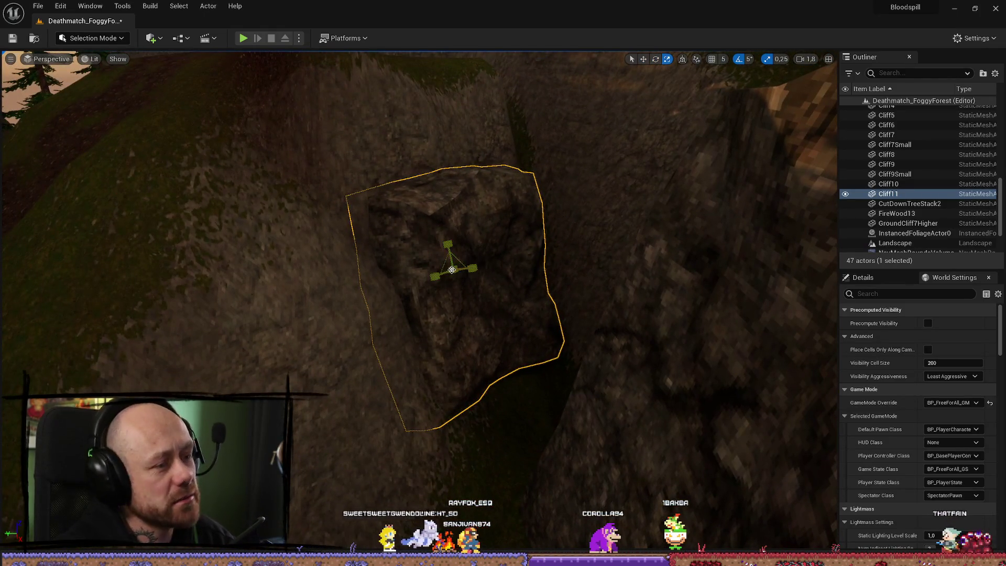
{"action": "scroll", "coordinate": [449, 257], "scroll_direction": "up", "scroll_amount": 3}
{"action": "key", "text": "w"}
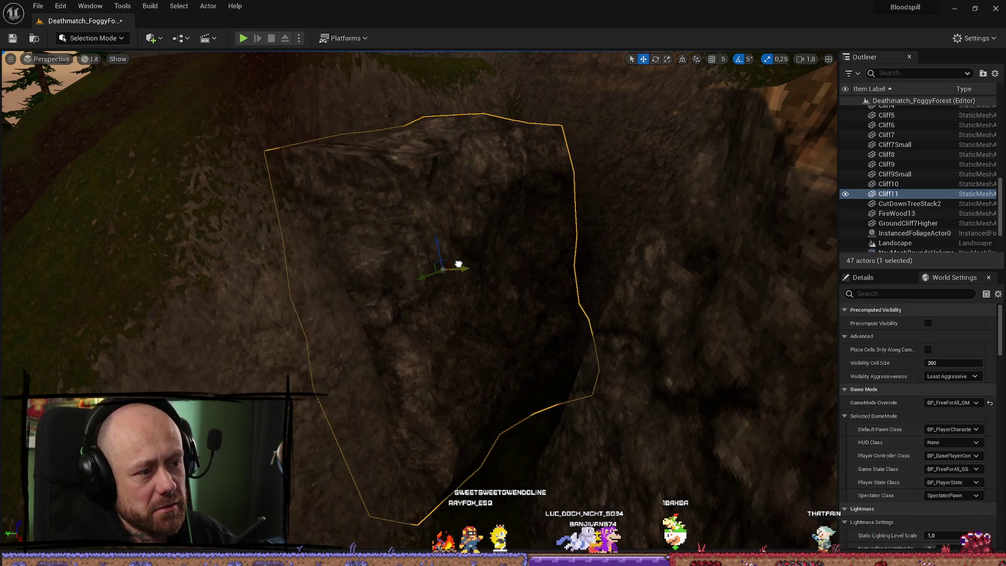
{"action": "mouse_move", "coordinate": [429, 250]}
{"action": "left_mouse_down"}
{"action": "mouse_move", "coordinate": [417, 194]}
{"action": "mouse_move", "coordinate": [107, 141]}
{"action": "mouse_move", "coordinate": [372, 382]}
{"action": "mouse_move", "coordinate": [461, 56]}
{"action": "mouse_move", "coordinate": [476, 162]}
{"action": "left_mouse_up"}
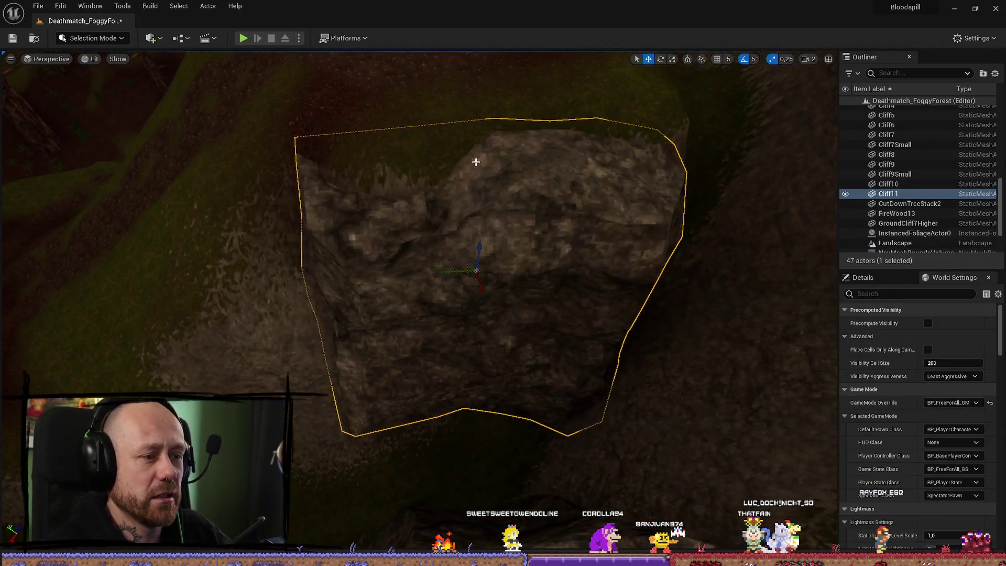
{"action": "left_click_drag", "start_coordinate": [475, 295], "coordinate": [492, 301]}
{"action": "mouse_move", "coordinate": [436, 260]}
{"action": "left_mouse_down"}
{"action": "mouse_move", "coordinate": [471, 274]}
{"action": "mouse_move", "coordinate": [505, 258]}
{"action": "mouse_move", "coordinate": [502, 285]}
{"action": "mouse_move", "coordinate": [498, 265]}
{"action": "mouse_move", "coordinate": [506, 274]}
{"action": "mouse_move", "coordinate": [490, 305]}
{"action": "mouse_move", "coordinate": [426, 359]}
{"action": "left_mouse_up"}
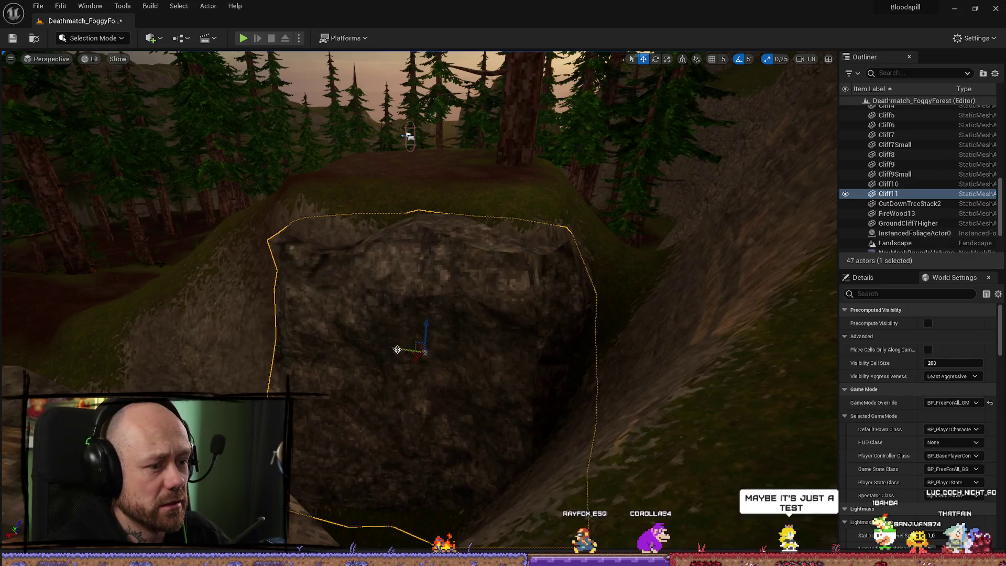
Step: Fly the view around the grassy ravine to inspect the rock wall
{"action": "mouse_move", "coordinate": [425, 360]}
{"action": "left_mouse_down"}
{"action": "mouse_move", "coordinate": [441, 323]}
{"action": "mouse_move", "coordinate": [399, 341]}
{"action": "left_mouse_up"}
{"action": "key", "text": "w"}
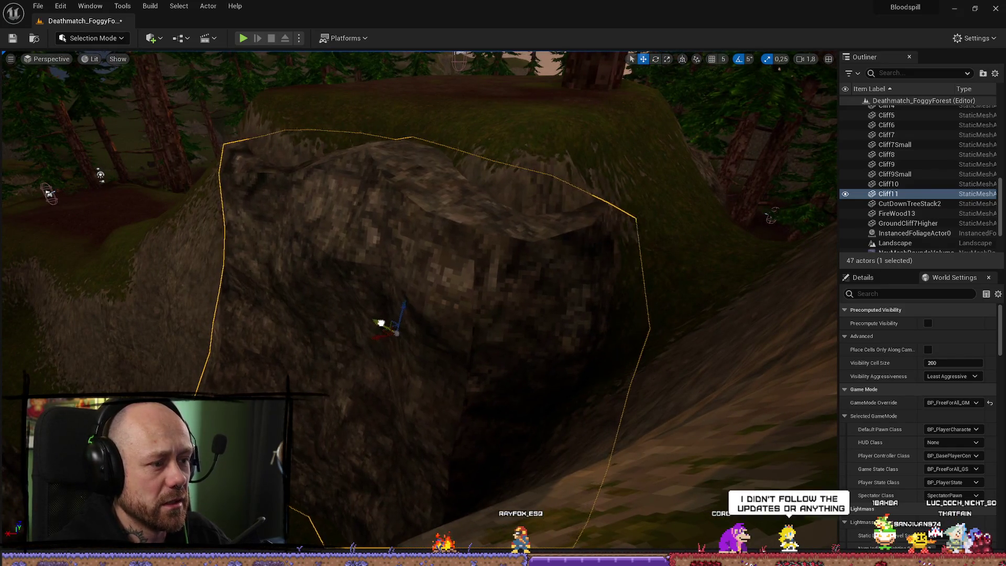
{"action": "left_click_drag", "start_coordinate": [576, 261], "coordinate": [576, 262]}
{"action": "left_click_drag", "start_coordinate": [527, 236], "coordinate": [527, 237]}
{"action": "left_click_drag", "start_coordinate": [425, 240], "coordinate": [468, 254]}
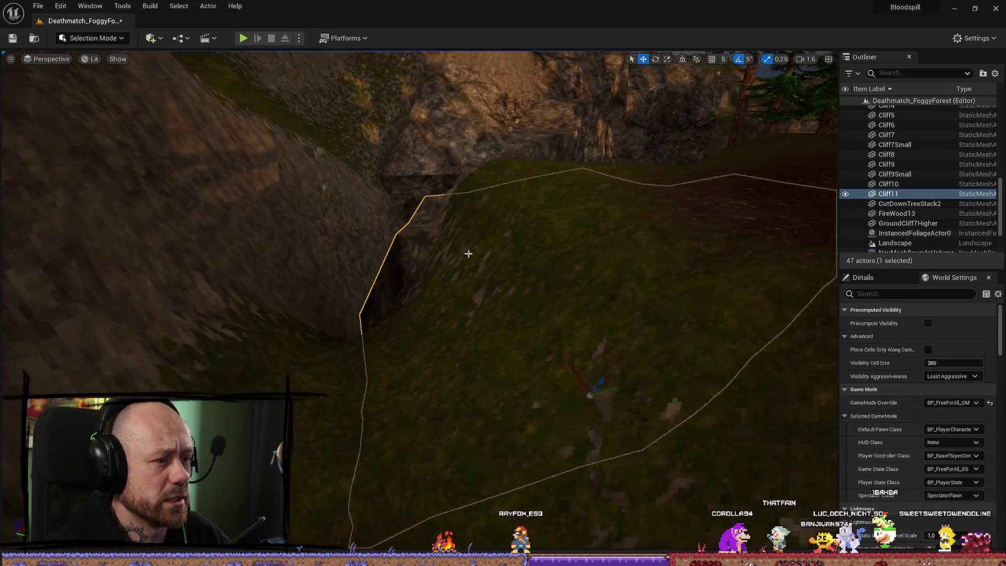
{"action": "left_click_drag", "start_coordinate": [616, 389], "coordinate": [186, 95]}
{"action": "left_click_drag", "start_coordinate": [615, 278], "coordinate": [615, 277]}
{"action": "key", "text": "ctrl+space"}
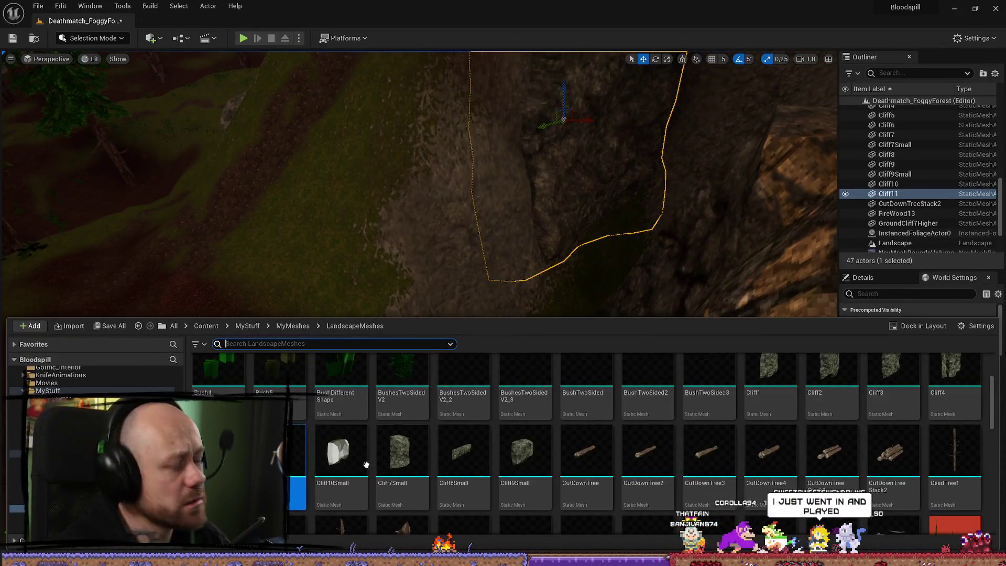
Step: Place a Cliff7Small rock on the ravine slope, then undo its 2.5x scale-up
{"action": "scroll", "coordinate": [404, 462], "scroll_direction": "down", "scroll_amount": 7}
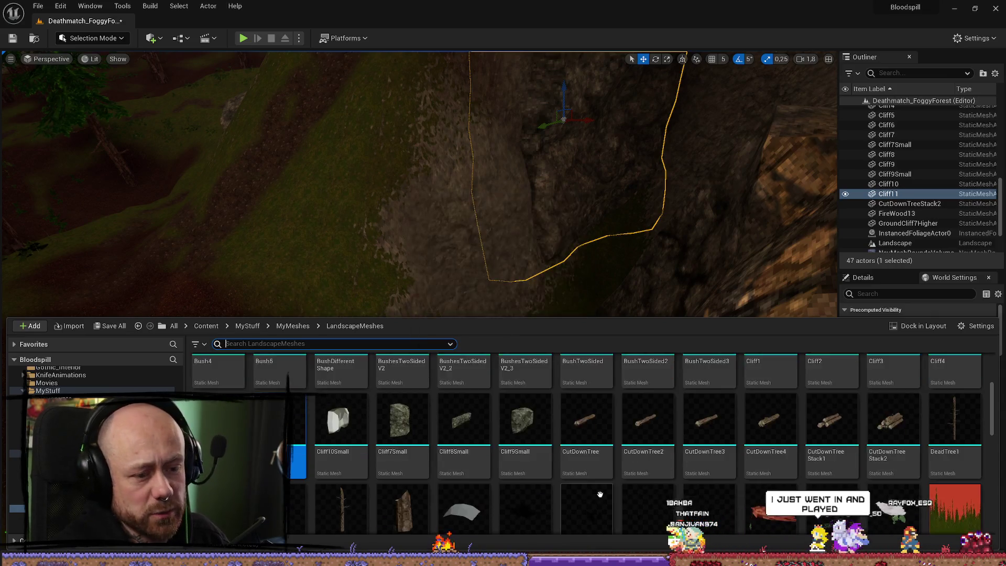
{"action": "scroll", "coordinate": [767, 486], "scroll_direction": "up", "scroll_amount": 5}
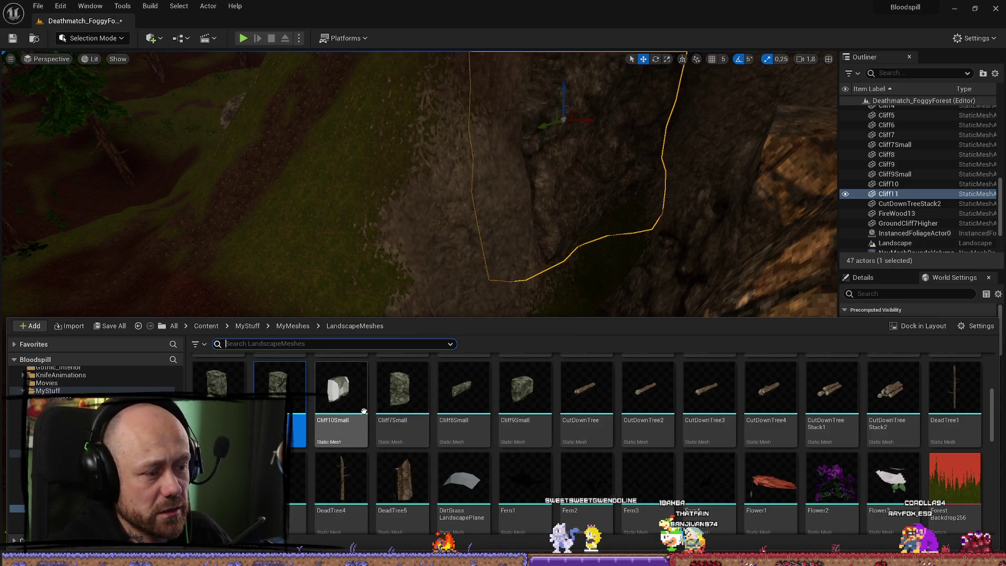
{"action": "left_click_drag", "start_coordinate": [408, 405], "coordinate": [474, 291]}
{"action": "scroll", "coordinate": [474, 291], "scroll_direction": "up", "scroll_amount": 3}
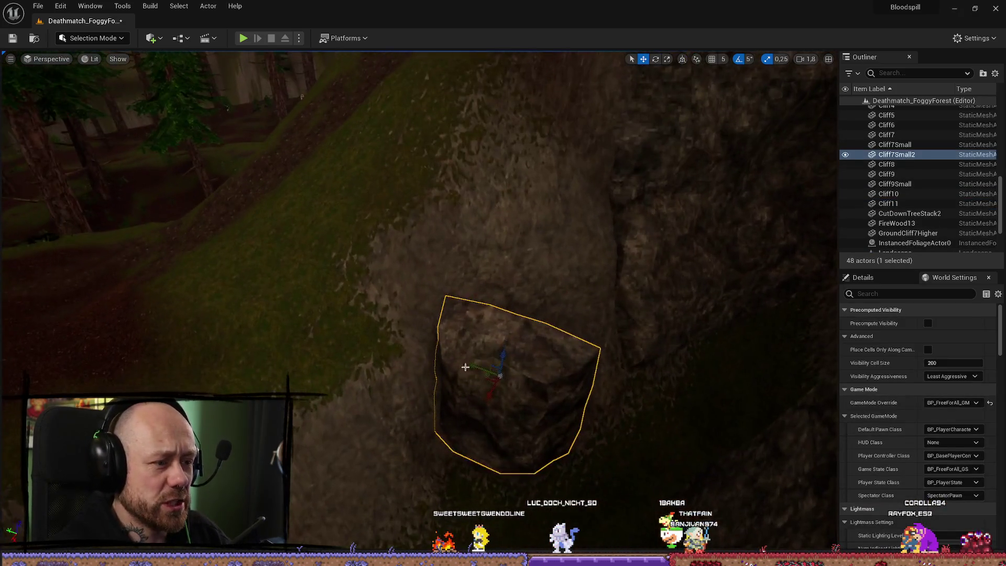
{"action": "mouse_move", "coordinate": [502, 378]}
{"action": "left_mouse_down"}
{"action": "mouse_move", "coordinate": [519, 384]}
{"action": "mouse_move", "coordinate": [514, 406]}
{"action": "left_mouse_up"}
{"action": "key", "text": "w"}
{"action": "key", "text": "w"}
{"action": "key", "text": "ctrl+z"}
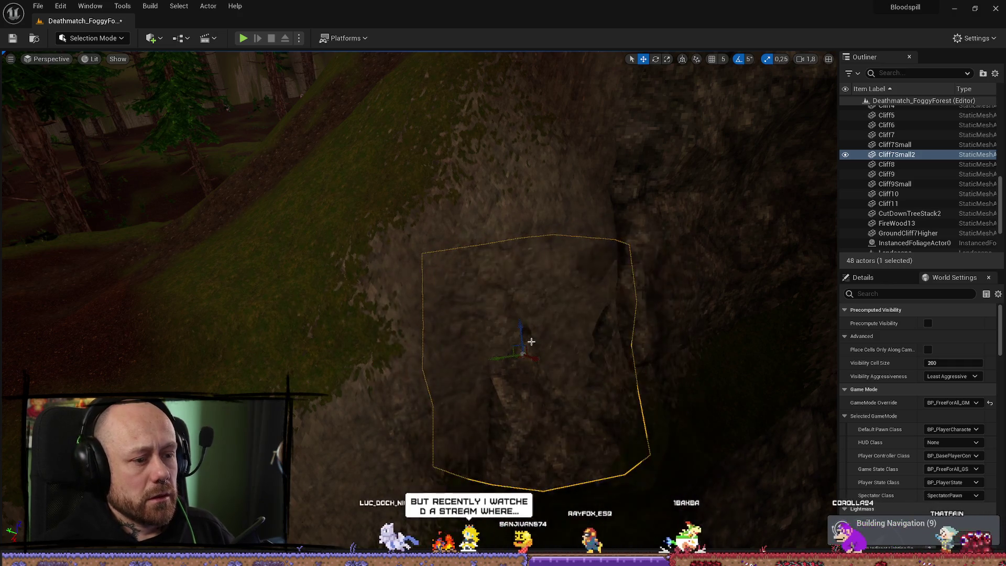
Step: Rotate the Cliff7Small2 rock to sit against the slope and enlarge it
{"action": "key", "text": "e"}
{"action": "left_click_drag", "start_coordinate": [530, 319], "coordinate": [539, 328]}
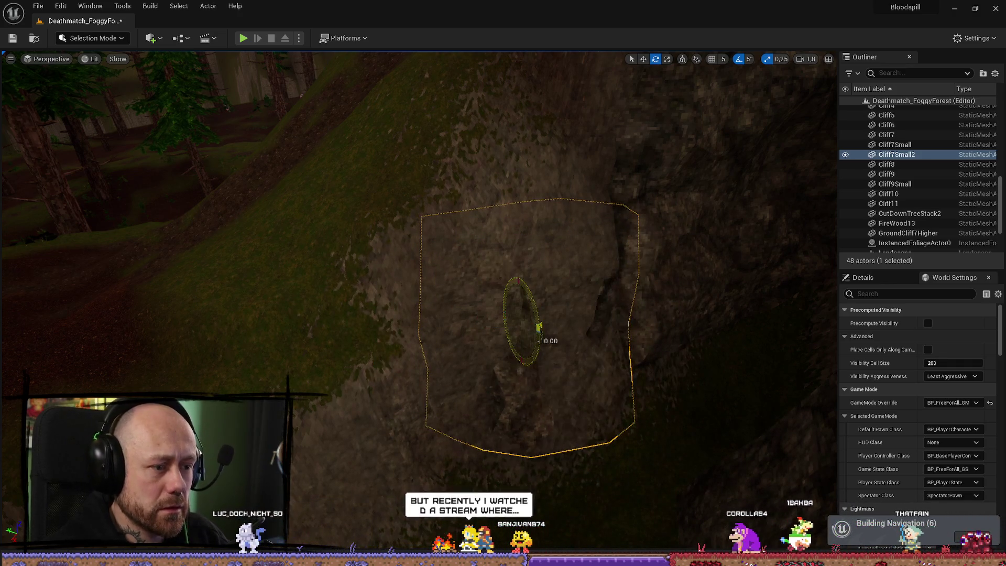
{"action": "mouse_move", "coordinate": [507, 291]}
{"action": "left_mouse_down"}
{"action": "mouse_move", "coordinate": [512, 274]}
{"action": "mouse_move", "coordinate": [536, 329]}
{"action": "left_mouse_up"}
{"action": "key", "text": "w"}
{"action": "key", "text": "e"}
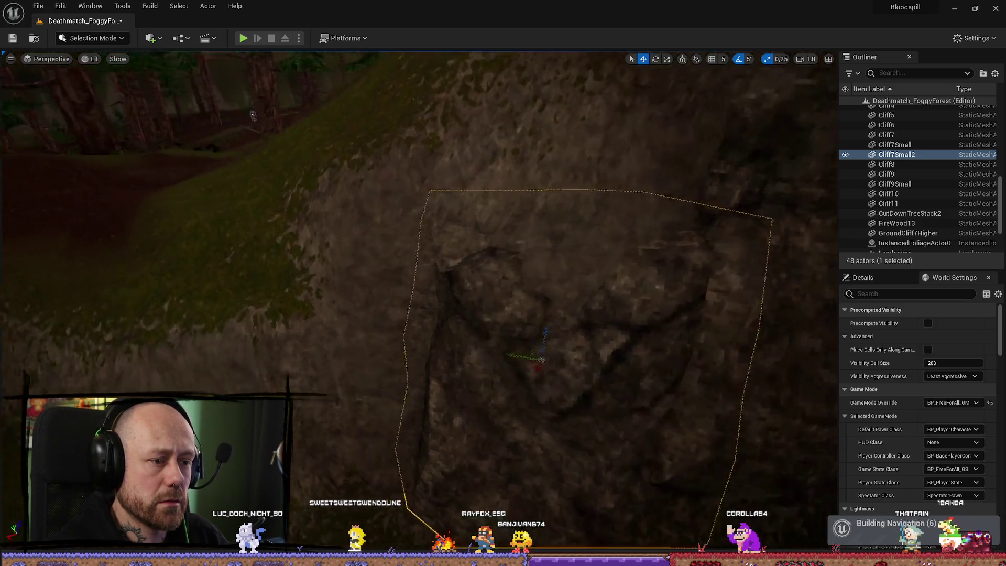
{"action": "mouse_move", "coordinate": [568, 344]}
{"action": "left_mouse_down"}
{"action": "mouse_move", "coordinate": [514, 293]}
{"action": "mouse_move", "coordinate": [512, 310]}
{"action": "mouse_move", "coordinate": [560, 252]}
{"action": "left_mouse_up"}
{"action": "key", "text": "w"}
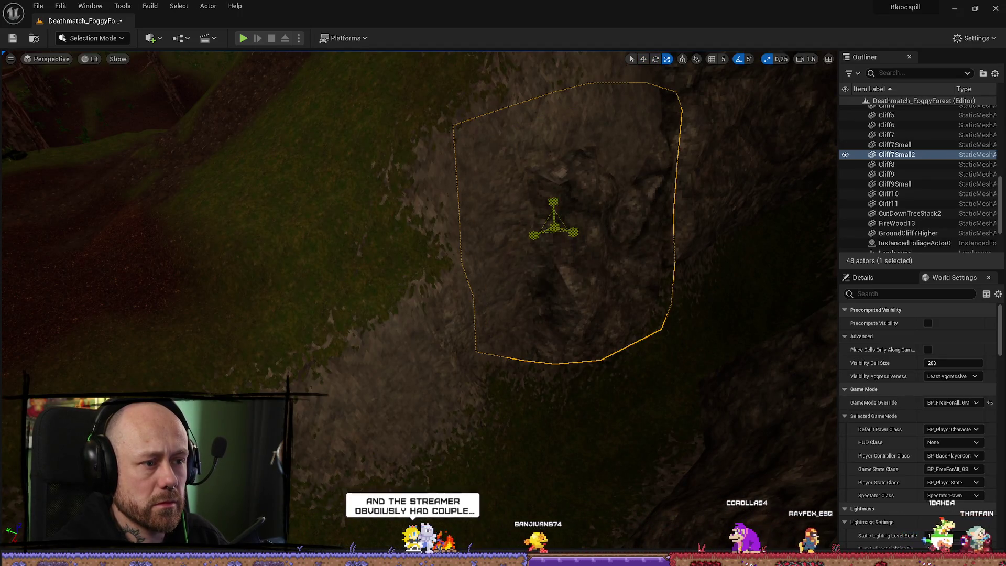
{"action": "left_click_drag", "start_coordinate": [554, 225], "coordinate": [559, 226]}
Step: Frame the Cliff7Small2 rock and compare it with Cliff11 by selecting each in turn
{"action": "key", "text": "Right"}
{"action": "key", "text": "Right"}
{"action": "key", "text": "Up"}
{"action": "key", "text": "Up"}
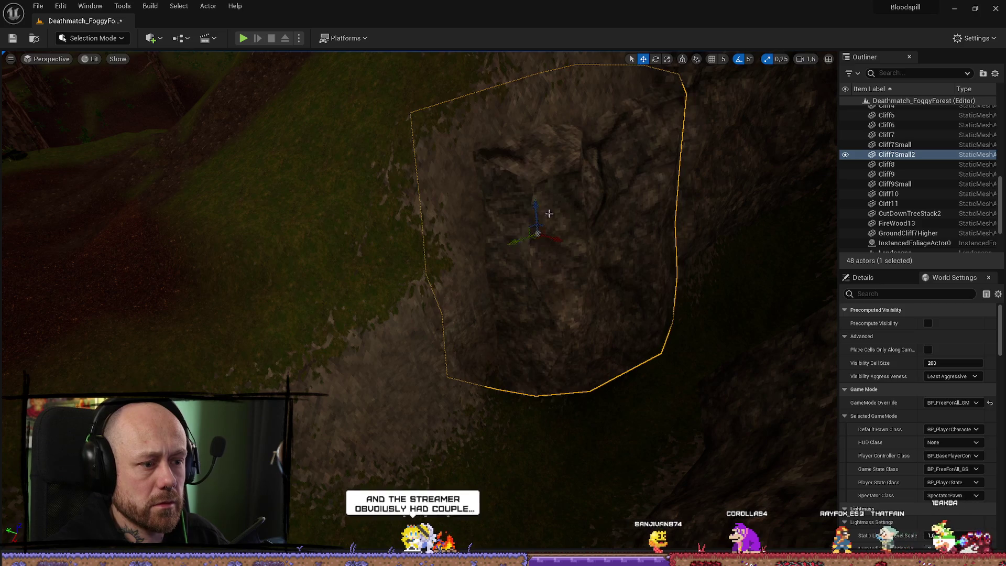
{"action": "key", "text": "f"}
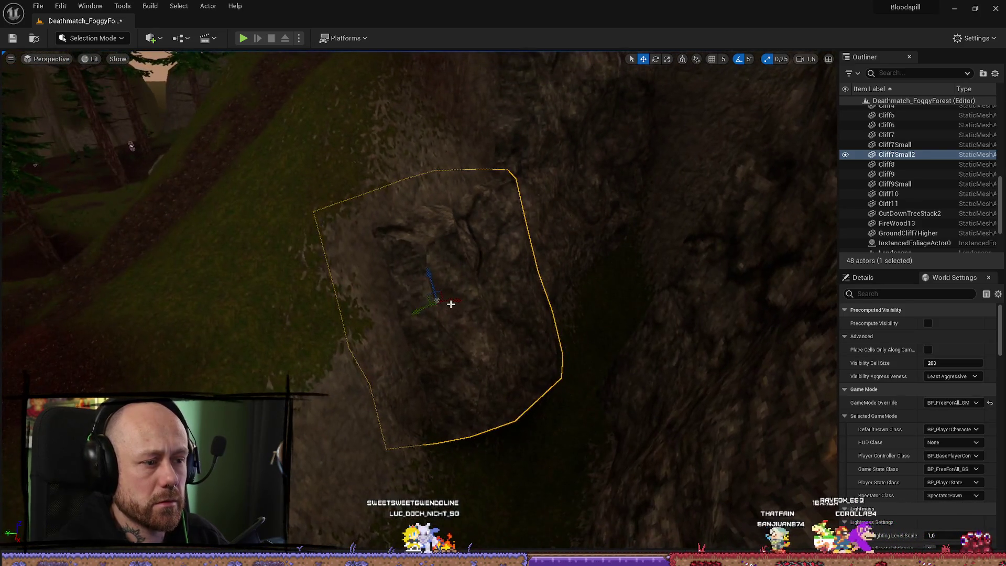
{"action": "key", "text": "Down"}
{"action": "key", "text": "Down"}
{"action": "key", "text": "Down"}
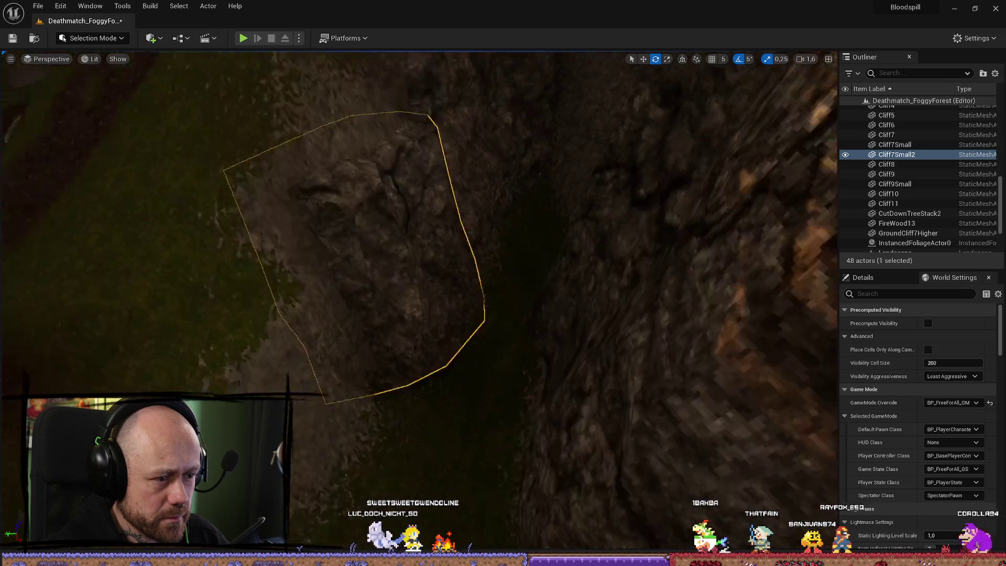
{"action": "key", "text": "f"}
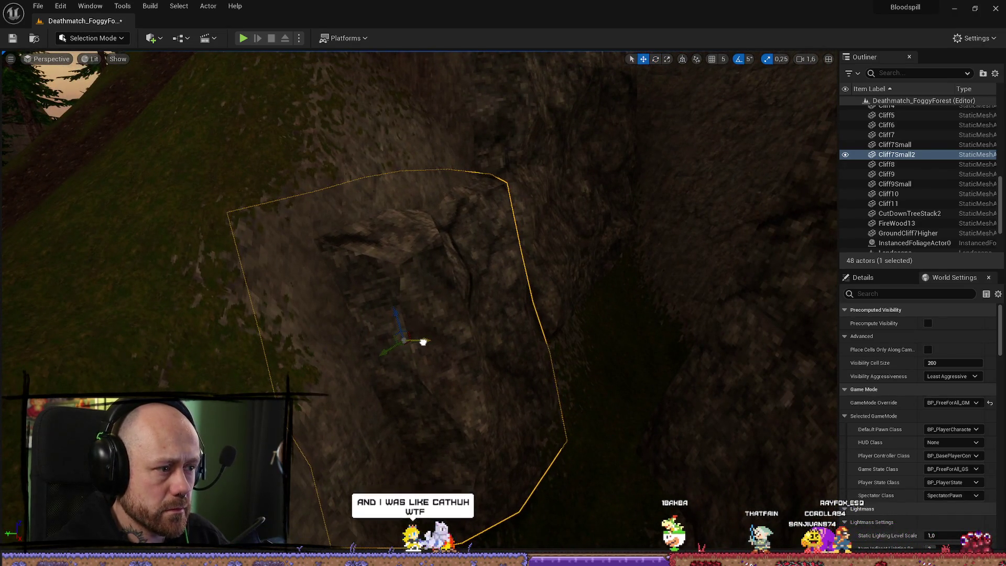
{"action": "left_click", "coordinate": [584, 314]}
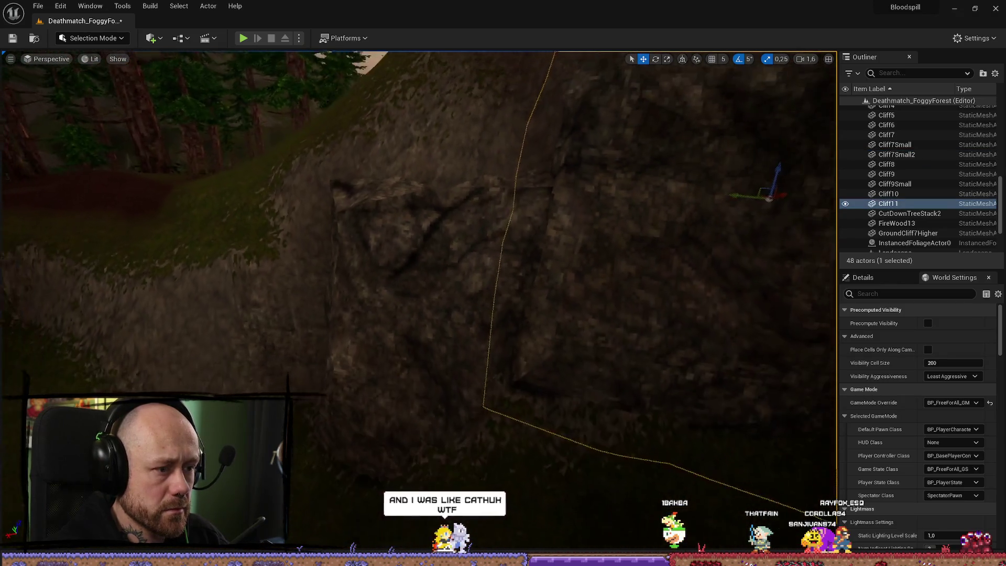
{"action": "left_click", "coordinate": [473, 299]}
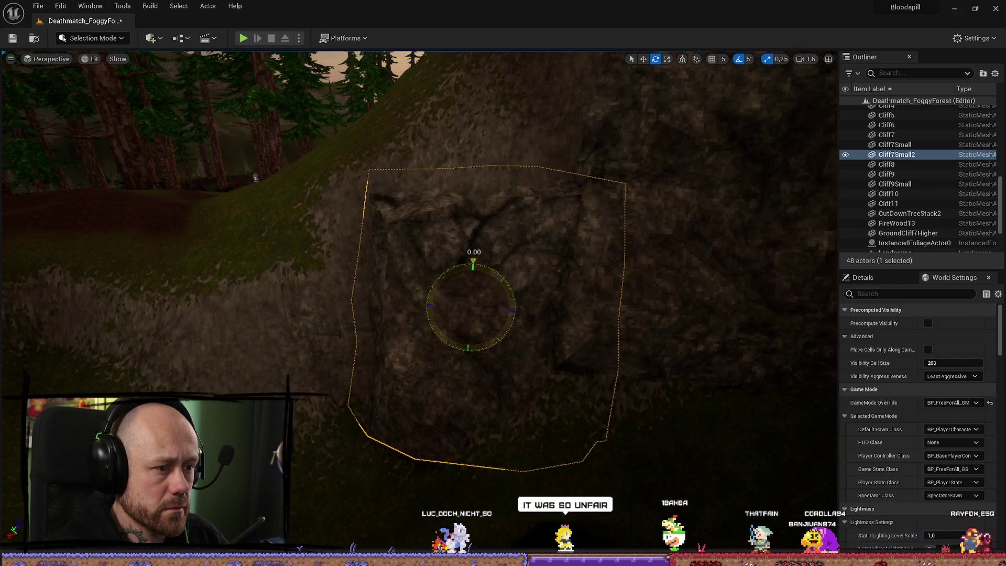
{"action": "left_click", "coordinate": [730, 305]}
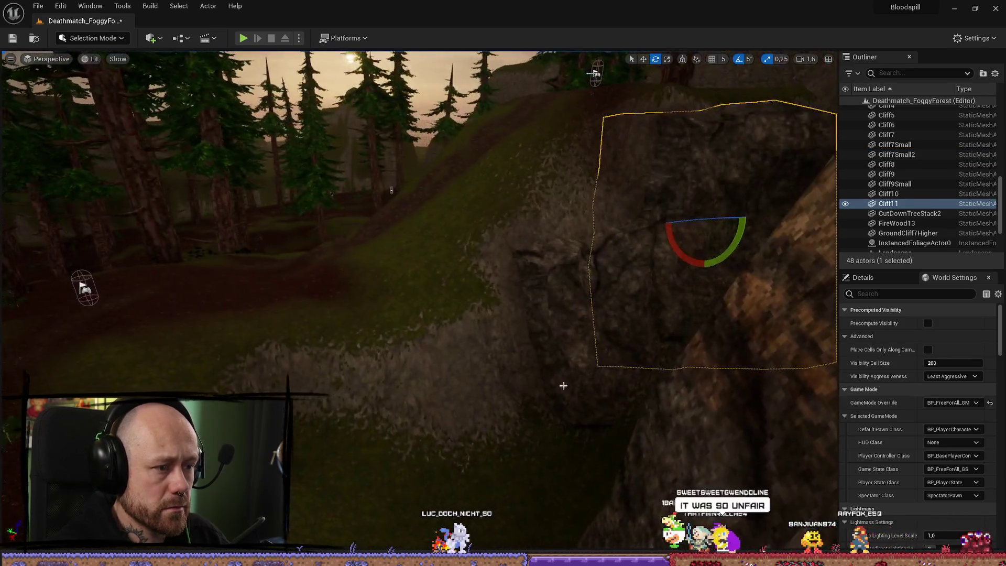
{"action": "left_click", "coordinate": [563, 386]}
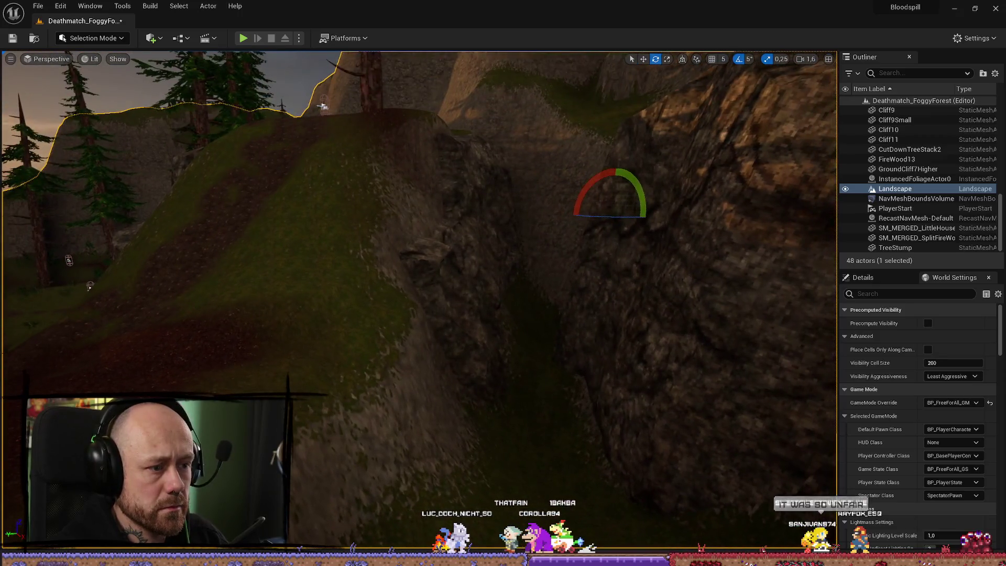
{"action": "left_click", "coordinate": [453, 314]}
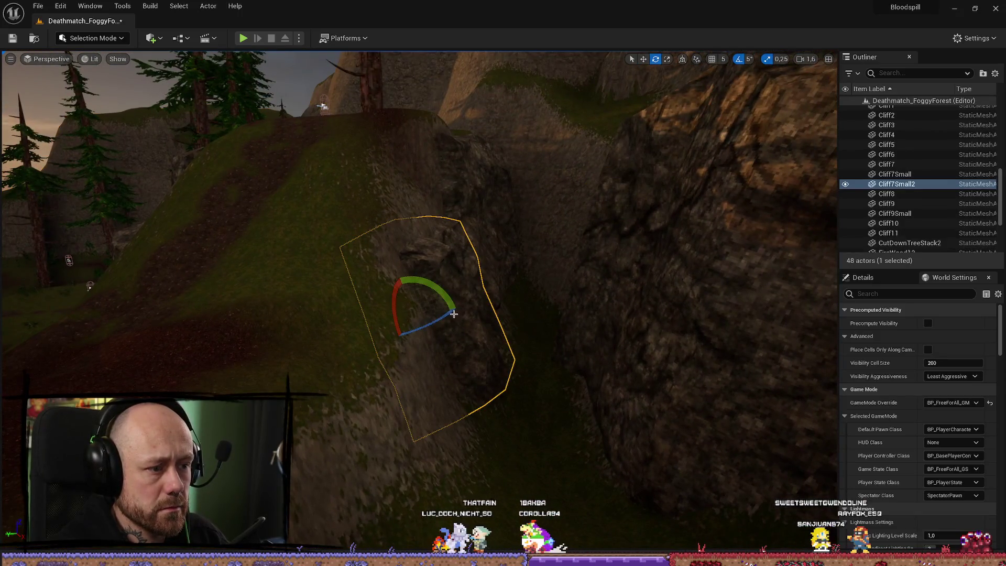
{"action": "left_click", "coordinate": [443, 311]}
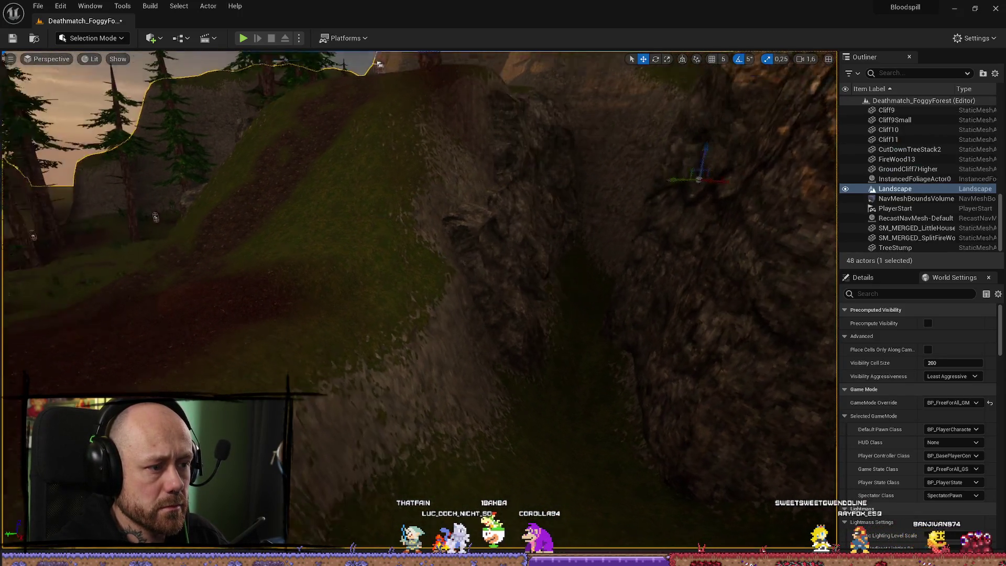
{"action": "key", "text": "ctrl+space"}
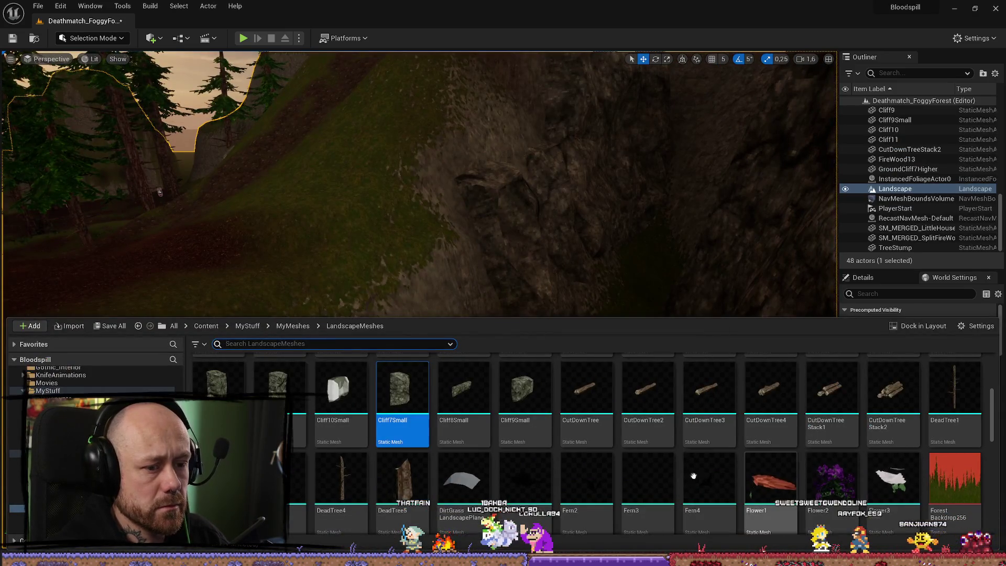
Step: Try a GroundCliff3 rock at the slope's base, rotating and scaling it, then delete it
{"action": "scroll", "coordinate": [681, 494], "scroll_direction": "down", "scroll_amount": 2}
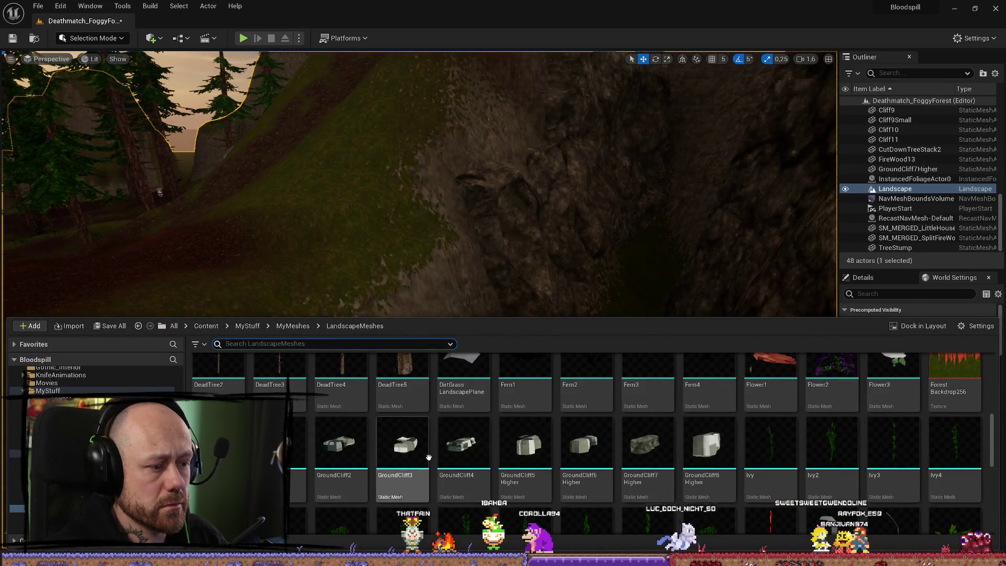
{"action": "mouse_move", "coordinate": [418, 470]}
{"action": "left_mouse_down"}
{"action": "mouse_move", "coordinate": [507, 272]}
{"action": "mouse_move", "coordinate": [406, 414]}
{"action": "mouse_move", "coordinate": [386, 395]}
{"action": "left_mouse_up"}
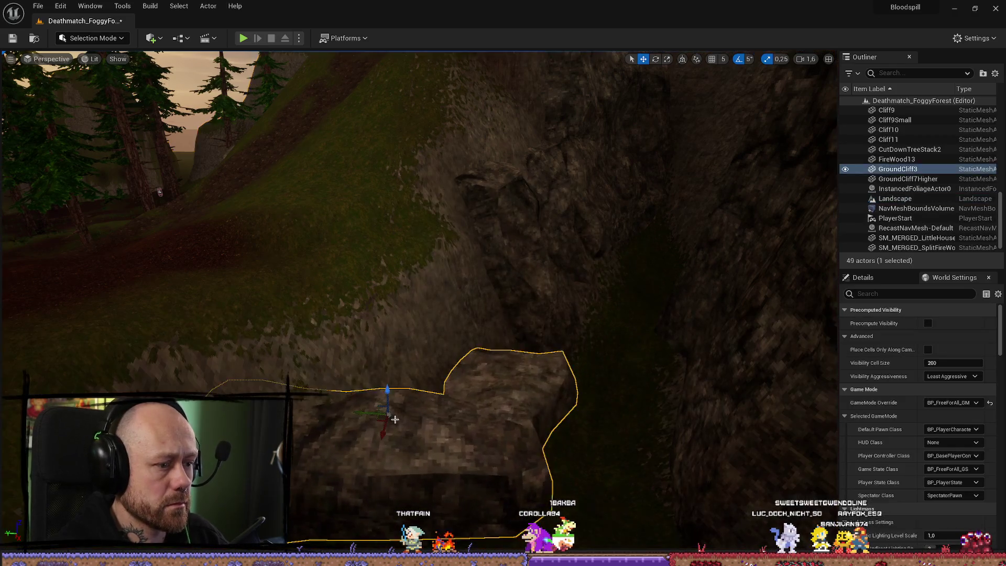
{"action": "key", "text": "e"}
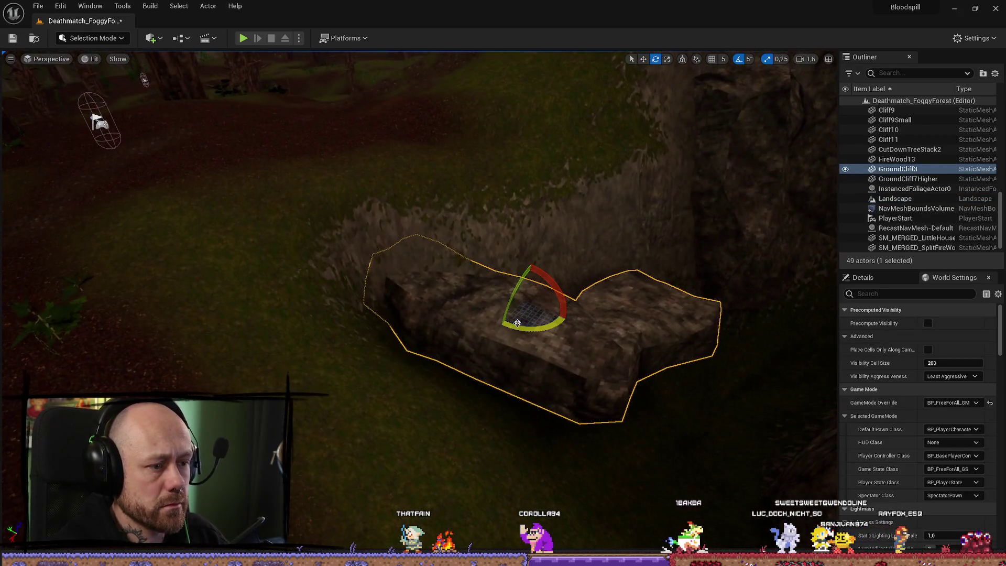
{"action": "mouse_move", "coordinate": [346, 317]}
{"action": "left_mouse_down"}
{"action": "mouse_move", "coordinate": [325, 341]}
{"action": "mouse_move", "coordinate": [324, 330]}
{"action": "left_mouse_up"}
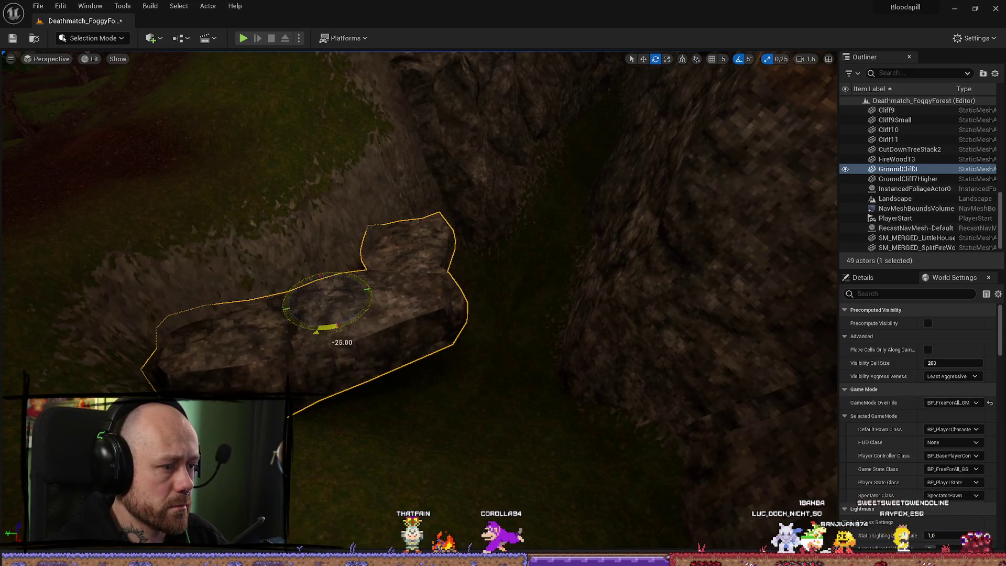
{"action": "left_click_drag", "start_coordinate": [203, 155], "coordinate": [535, 336]}
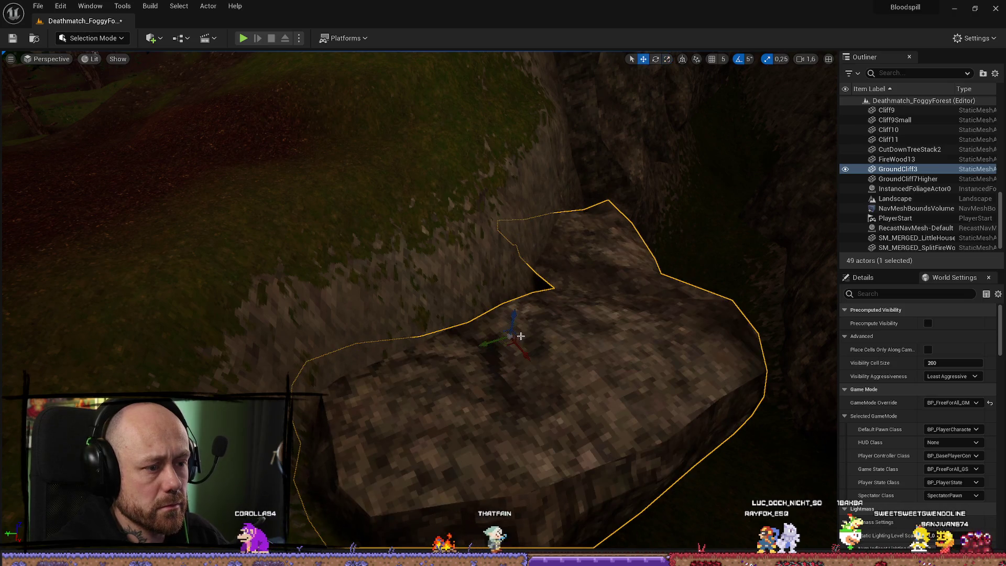
{"action": "key", "text": "ctrl+z"}
{"action": "key", "text": "ctrl+z"}
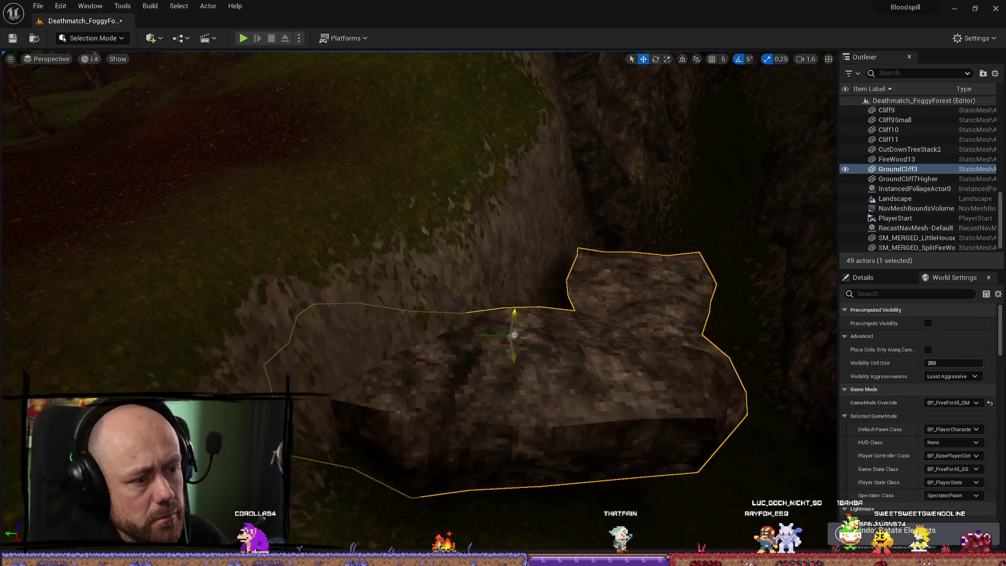
{"action": "mouse_move", "coordinate": [502, 365]}
{"action": "left_mouse_down"}
{"action": "mouse_move", "coordinate": [539, 377]}
{"action": "mouse_move", "coordinate": [502, 366]}
{"action": "left_mouse_up"}
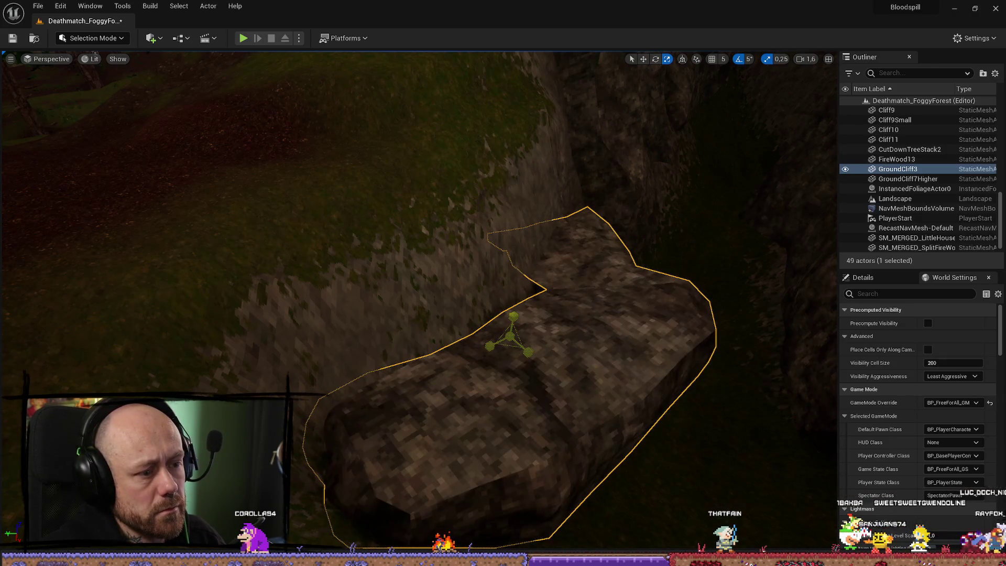
{"action": "left_click_drag", "start_coordinate": [511, 335], "coordinate": [507, 337]}
{"action": "key", "text": "w"}
{"action": "key", "text": "Delete"}
Step: Place a GroundCliff5Higher rock in its place and rotate it by -10 degrees
{"action": "key", "text": "ctrl+space"}
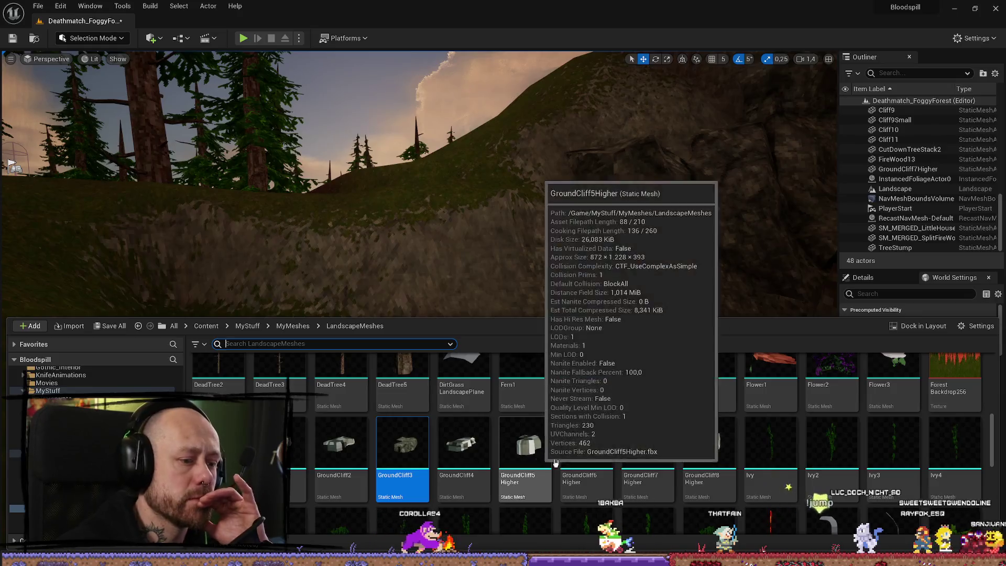
{"action": "mouse_move", "coordinate": [406, 474]}
{"action": "left_mouse_down"}
{"action": "mouse_move", "coordinate": [498, 299]}
{"action": "mouse_move", "coordinate": [497, 194]}
{"action": "left_mouse_up"}
{"action": "key", "text": "e"}
{"action": "mouse_move", "coordinate": [445, 380]}
{"action": "left_mouse_down"}
{"action": "mouse_move", "coordinate": [450, 390]}
{"action": "mouse_move", "coordinate": [450, 380]}
{"action": "mouse_move", "coordinate": [393, 344]}
{"action": "mouse_move", "coordinate": [278, 304]}
{"action": "left_mouse_up"}
{"action": "key", "text": "w"}
Step: Inspect the GroundCliff5Higher rock up close, delete it, and reopen the LandscapeMeshes assets
{"action": "key", "text": "f"}
{"action": "key", "text": "e"}
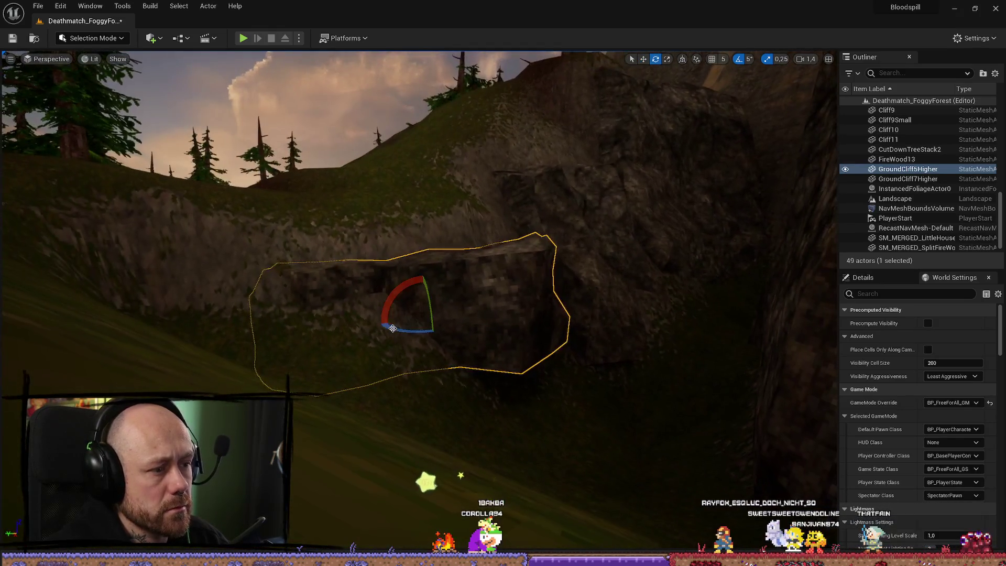
{"action": "mouse_move", "coordinate": [411, 333]}
{"action": "left_mouse_down"}
{"action": "mouse_move", "coordinate": [414, 356]}
{"action": "mouse_move", "coordinate": [419, 314]}
{"action": "mouse_move", "coordinate": [435, 304]}
{"action": "left_mouse_up"}
{"action": "key", "text": "Delete"}
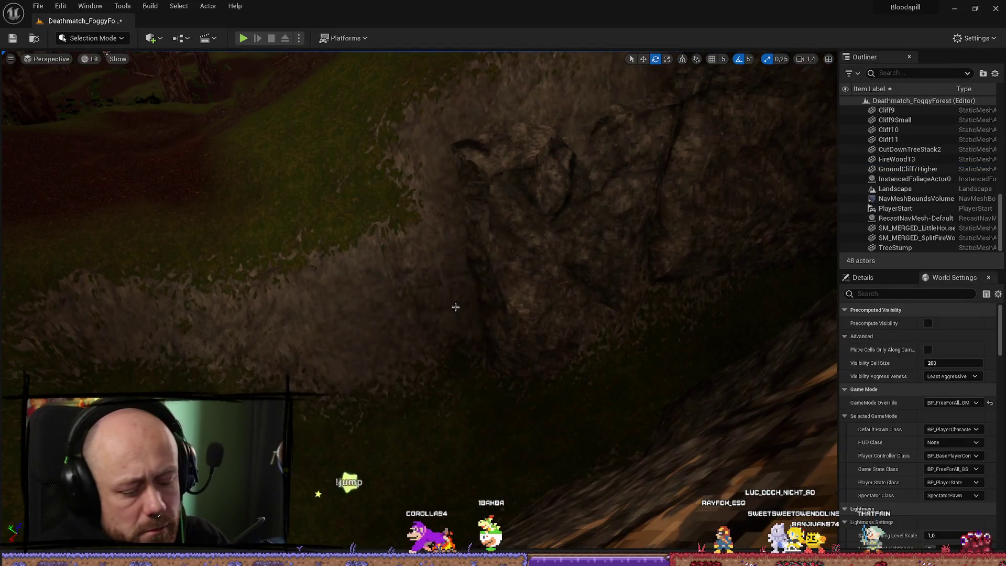
{"action": "key", "text": "ctrl+space"}
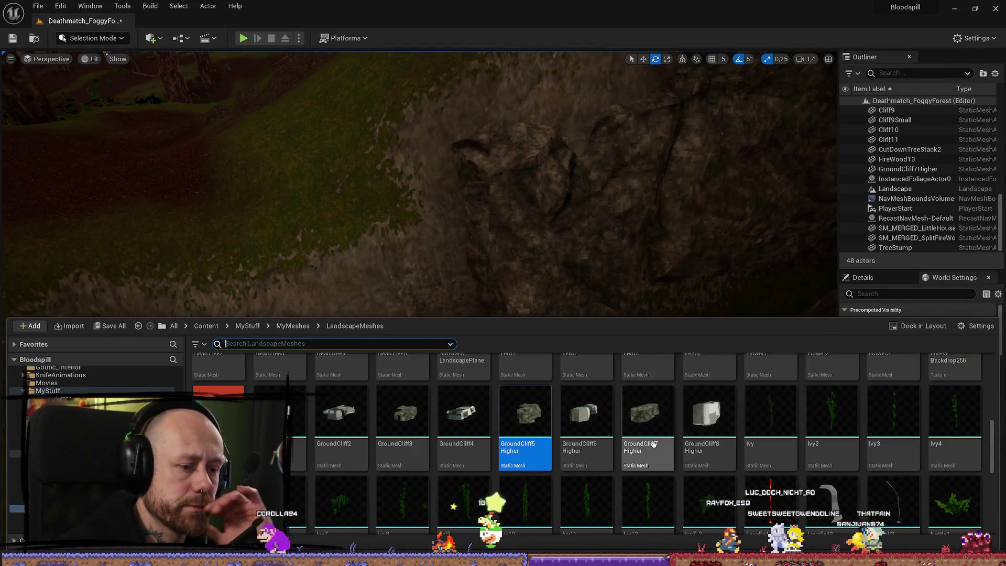
Step: Drop a Cliff1 rock into the hillside as Cliff12 and turn it to fit the slope
{"action": "scroll", "coordinate": [524, 456], "scroll_direction": "up", "scroll_amount": 5}
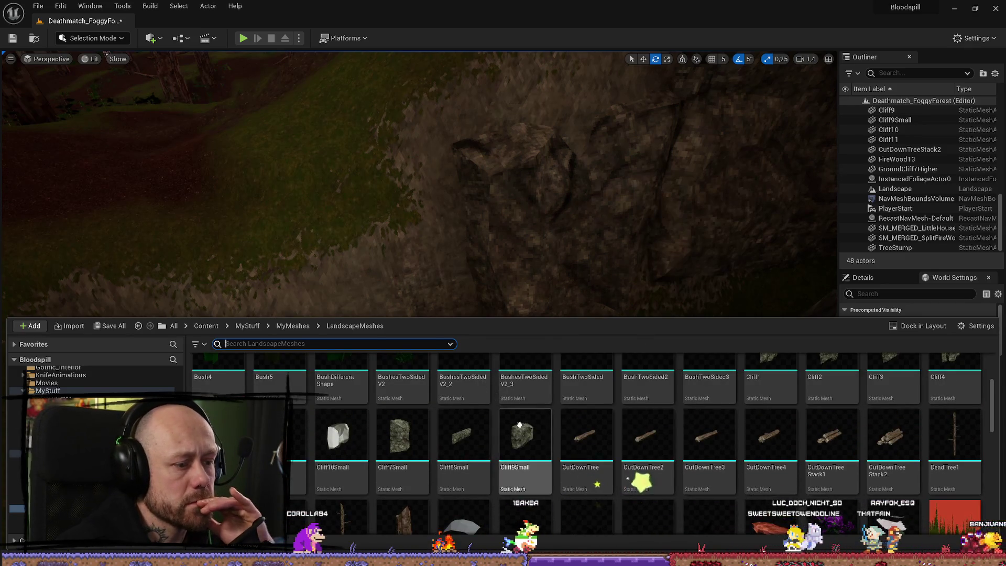
{"action": "scroll", "coordinate": [800, 403], "scroll_direction": "up", "scroll_amount": 1}
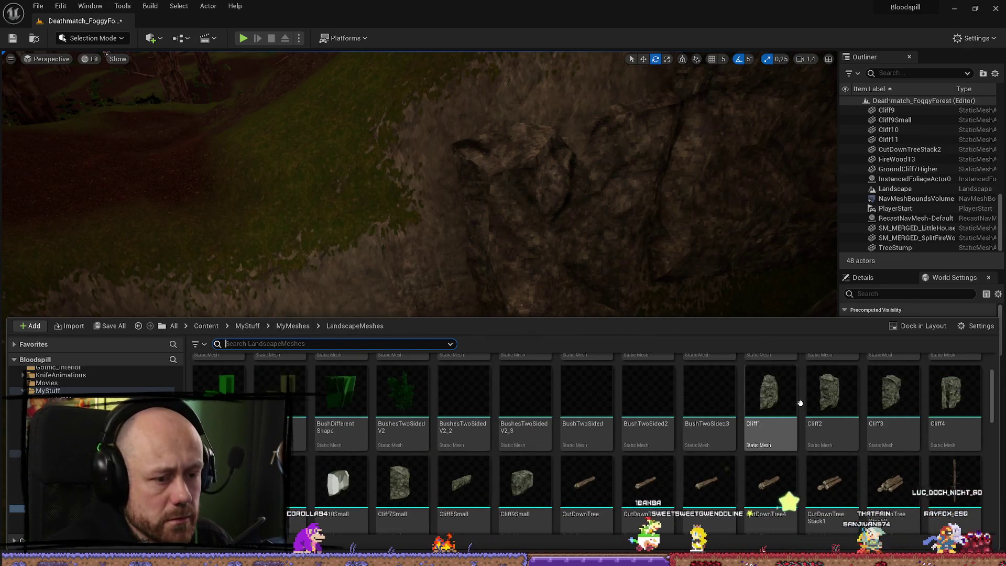
{"action": "left_click_drag", "start_coordinate": [631, 230], "coordinate": [389, 328]}
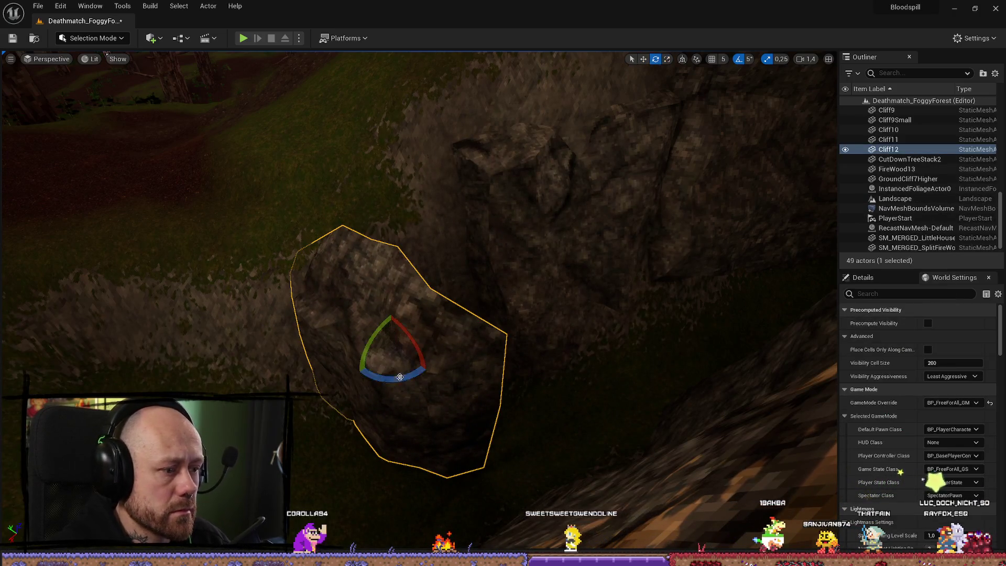
{"action": "left_click_drag", "start_coordinate": [397, 382], "coordinate": [406, 370]}
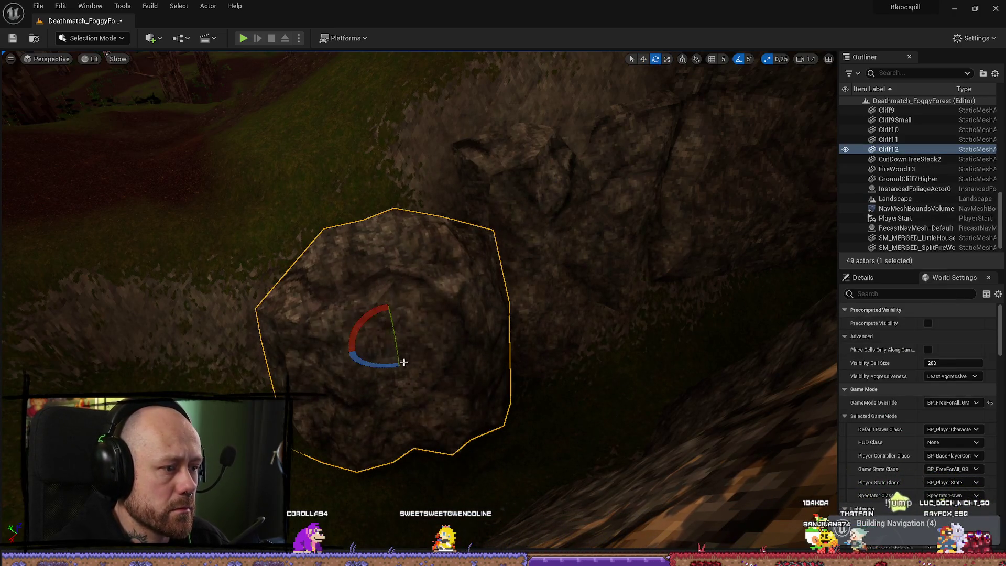
{"action": "scroll", "coordinate": [374, 343], "scroll_direction": "up", "scroll_amount": 5}
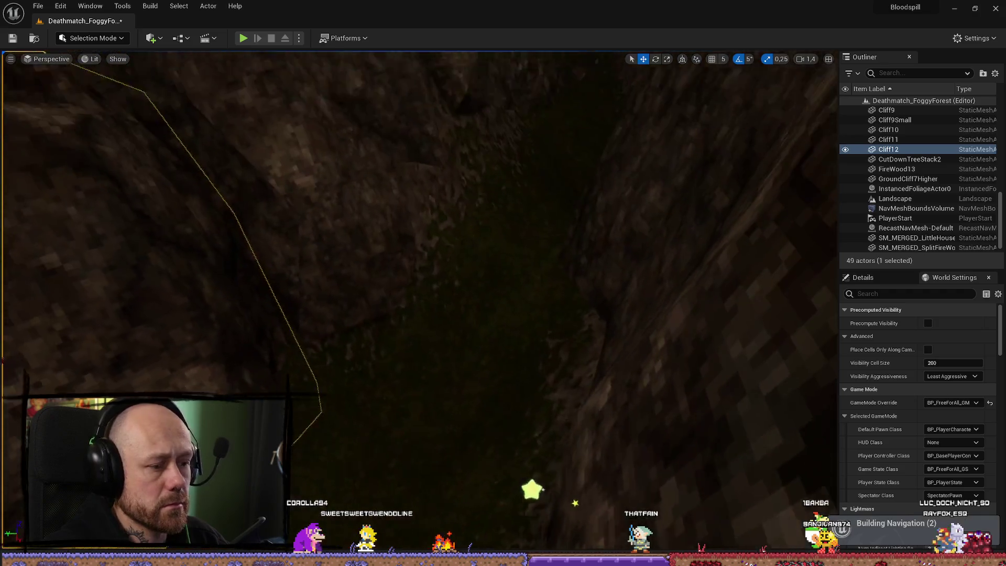
{"action": "left_click", "coordinate": [312, 371]}
{"action": "mouse_move", "coordinate": [143, 142]}
{"action": "left_mouse_down"}
{"action": "mouse_move", "coordinate": [303, 132]}
{"action": "mouse_move", "coordinate": [157, 91]}
{"action": "left_mouse_up"}
{"action": "left_click", "coordinate": [94, 40]}
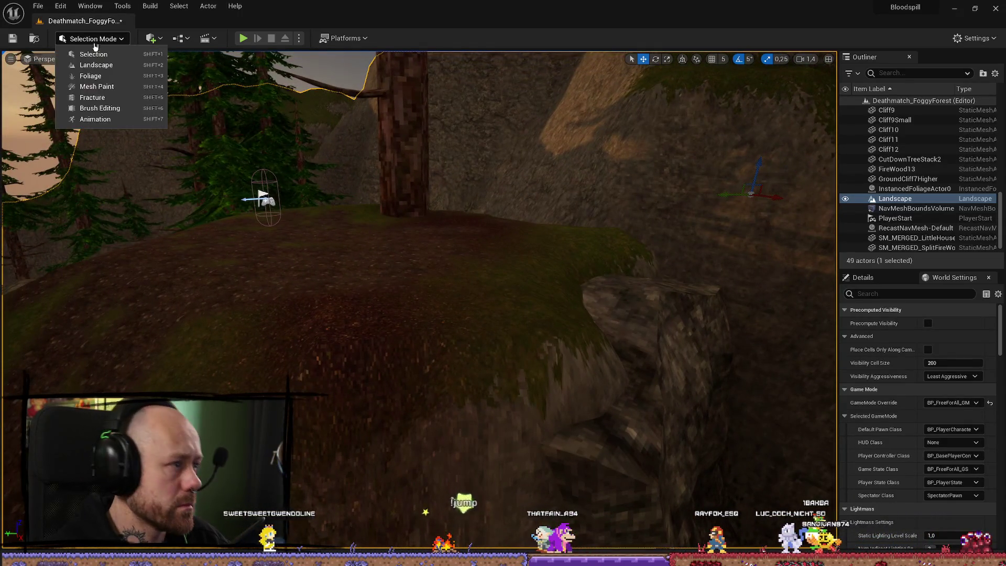
Step: Smooth the terrain around the Cliff12 rock in Landscape mode, then return to Selection Mode
{"action": "left_click", "coordinate": [96, 65]}
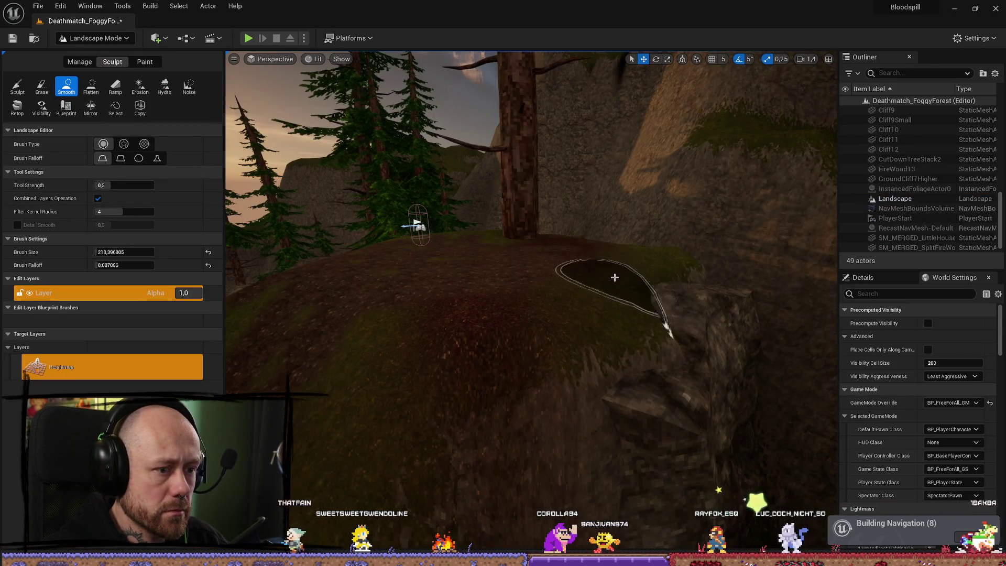
{"action": "mouse_move", "coordinate": [575, 260]}
{"action": "left_mouse_down"}
{"action": "mouse_move", "coordinate": [418, 269]}
{"action": "mouse_move", "coordinate": [352, 251]}
{"action": "mouse_move", "coordinate": [579, 382]}
{"action": "left_mouse_up"}
{"action": "mouse_move", "coordinate": [573, 348]}
{"action": "left_mouse_down"}
{"action": "mouse_move", "coordinate": [589, 343]}
{"action": "mouse_move", "coordinate": [540, 325]}
{"action": "mouse_move", "coordinate": [250, 304]}
{"action": "mouse_move", "coordinate": [657, 419]}
{"action": "left_mouse_up"}
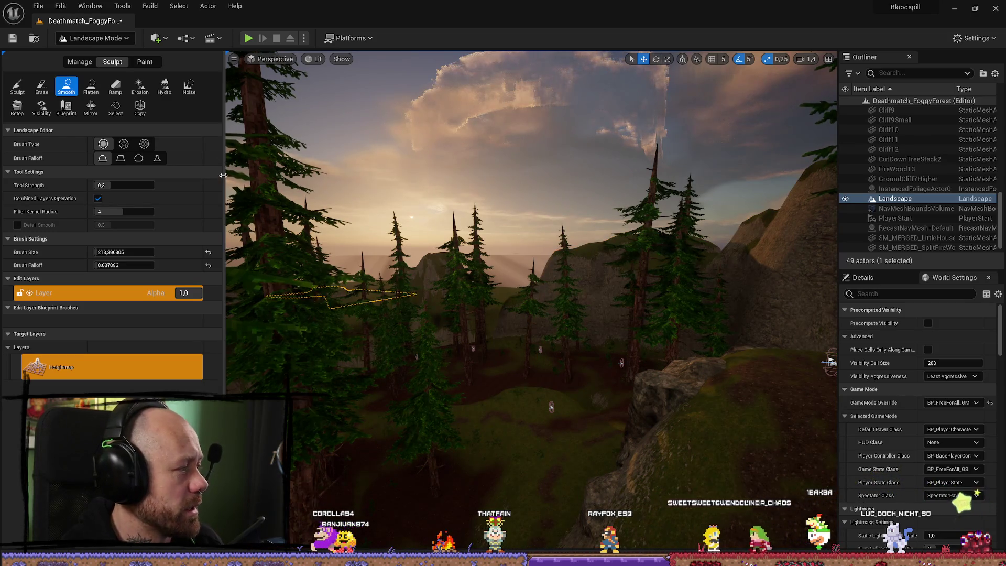
{"action": "left_click", "coordinate": [94, 38]}
{"action": "left_click", "coordinate": [84, 56]}
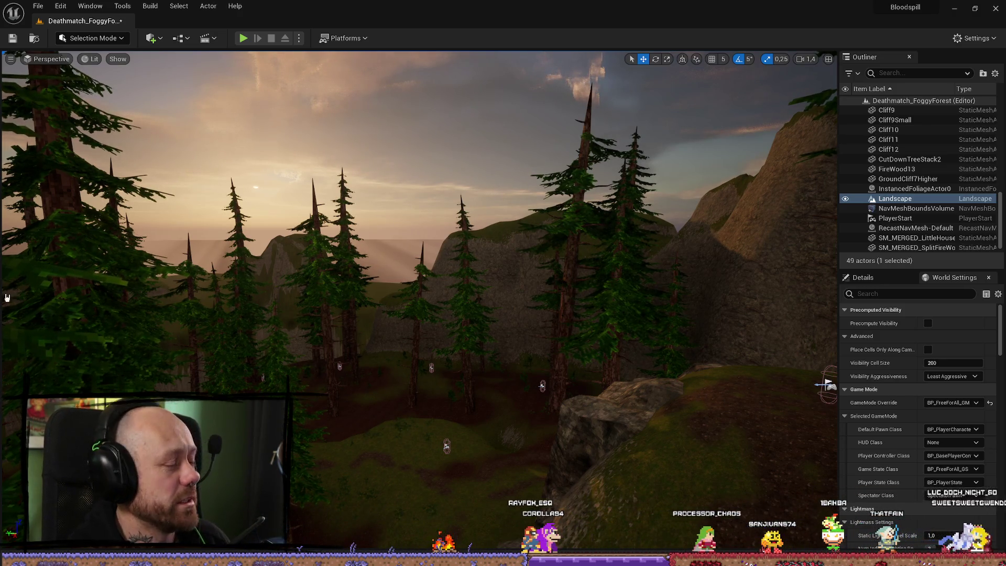
Step: Fly the camera in close to the bare rocky cliff wall
{"action": "mouse_move", "coordinate": [391, 346]}
{"action": "left_mouse_down"}
{"action": "mouse_move", "coordinate": [386, 94]}
{"action": "mouse_move", "coordinate": [287, 169]}
{"action": "mouse_move", "coordinate": [293, 158]}
{"action": "left_mouse_up"}
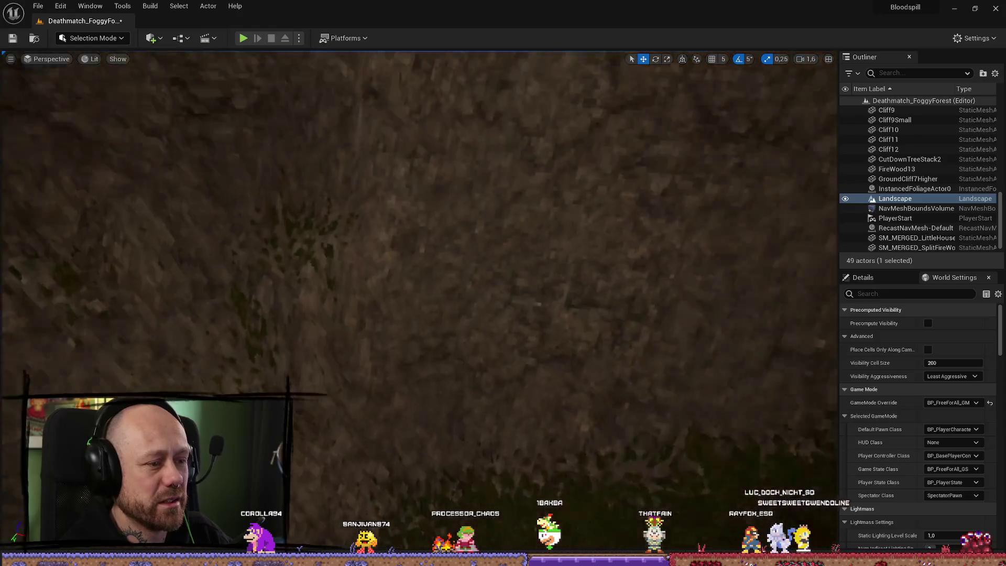
{"action": "key", "text": "ctrl+space"}
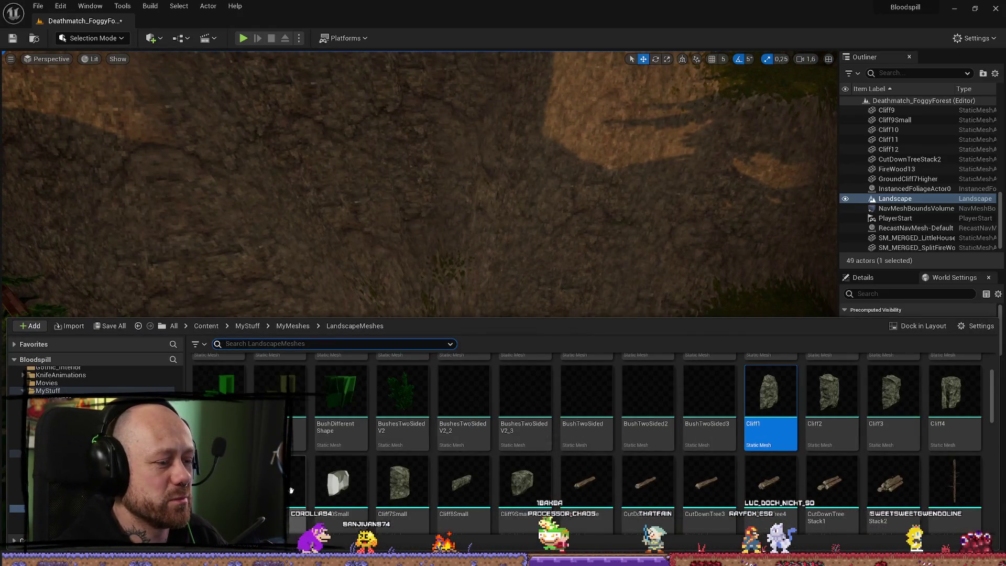
Step: Place a Cliff1 rock as Cliff13, tilt it 15° on X and push it into the cliff wall
{"action": "mouse_move", "coordinate": [769, 415]}
{"action": "left_mouse_down"}
{"action": "mouse_move", "coordinate": [519, 254]}
{"action": "mouse_move", "coordinate": [588, 265]}
{"action": "left_mouse_up"}
{"action": "key", "text": "e"}
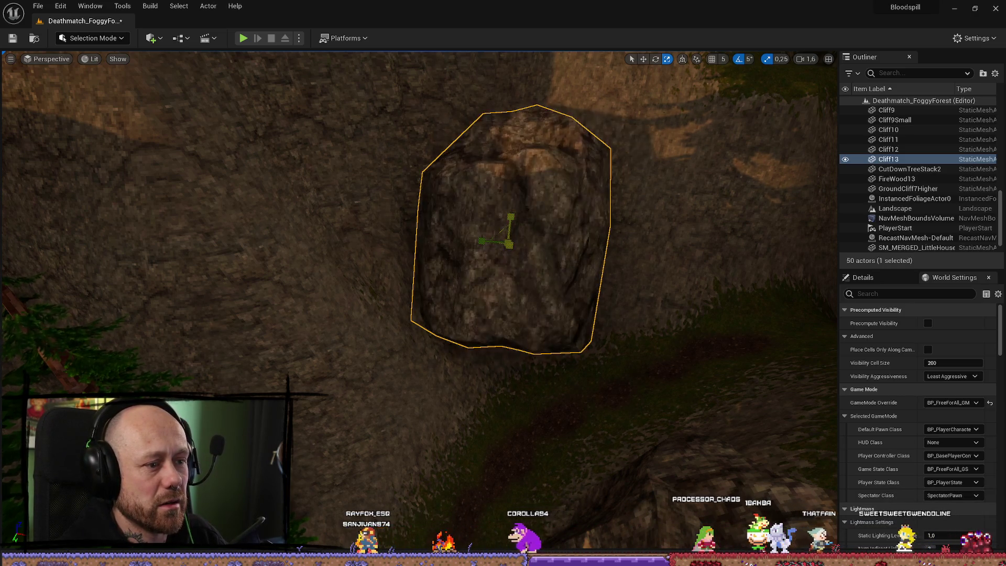
{"action": "scroll", "coordinate": [529, 238], "scroll_direction": "up", "scroll_amount": 3}
{"action": "scroll", "coordinate": [530, 239], "scroll_direction": "down", "scroll_amount": 5}
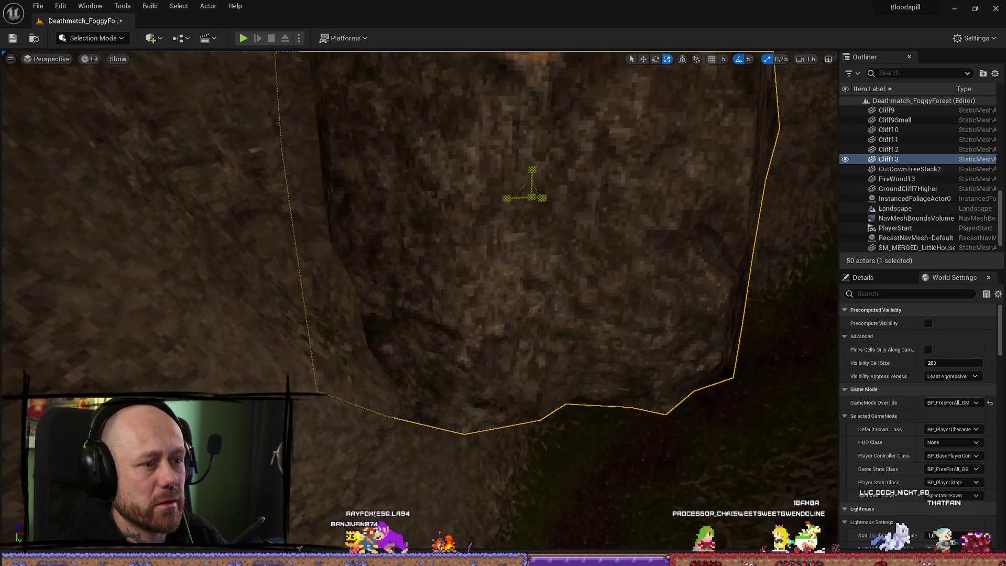
{"action": "scroll", "coordinate": [419, 302], "scroll_direction": "down", "scroll_amount": 2}
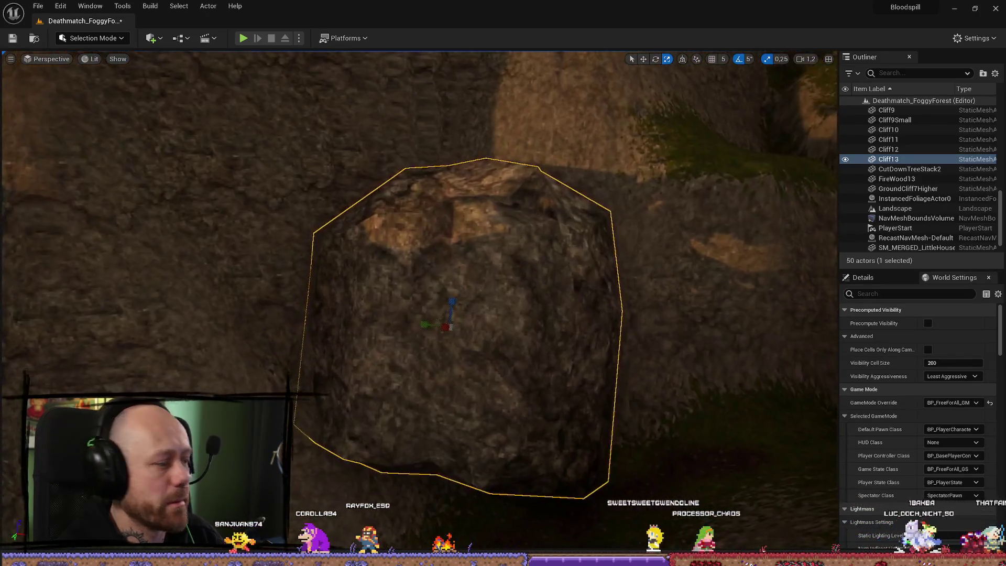
{"action": "key", "text": "w"}
{"action": "key", "text": "f"}
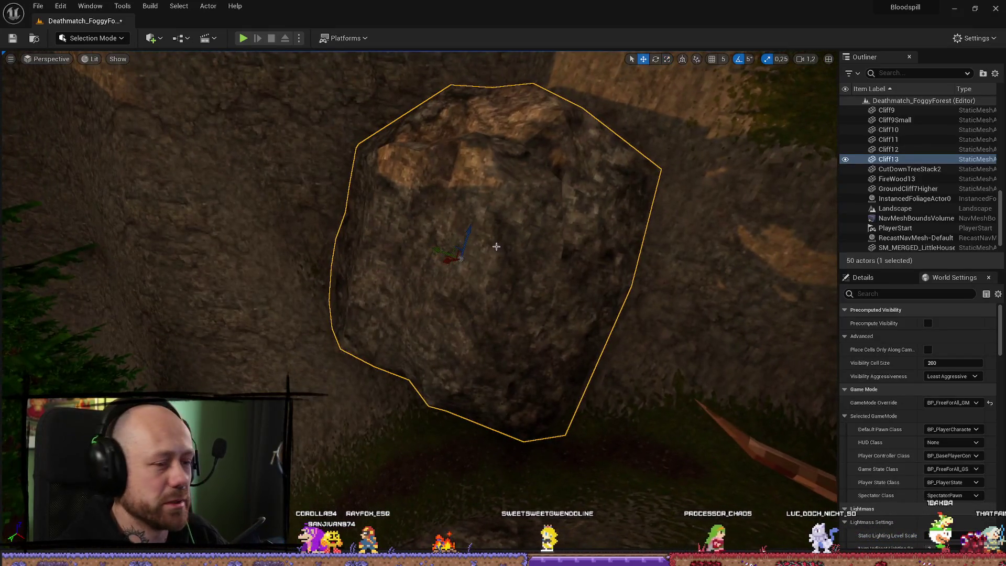
{"action": "left_click_drag", "start_coordinate": [495, 243], "coordinate": [501, 223]}
{"action": "mouse_move", "coordinate": [453, 259]}
{"action": "left_mouse_down"}
{"action": "mouse_move", "coordinate": [472, 262]}
{"action": "mouse_move", "coordinate": [459, 238]}
{"action": "mouse_move", "coordinate": [468, 236]}
{"action": "mouse_move", "coordinate": [475, 254]}
{"action": "left_mouse_up"}
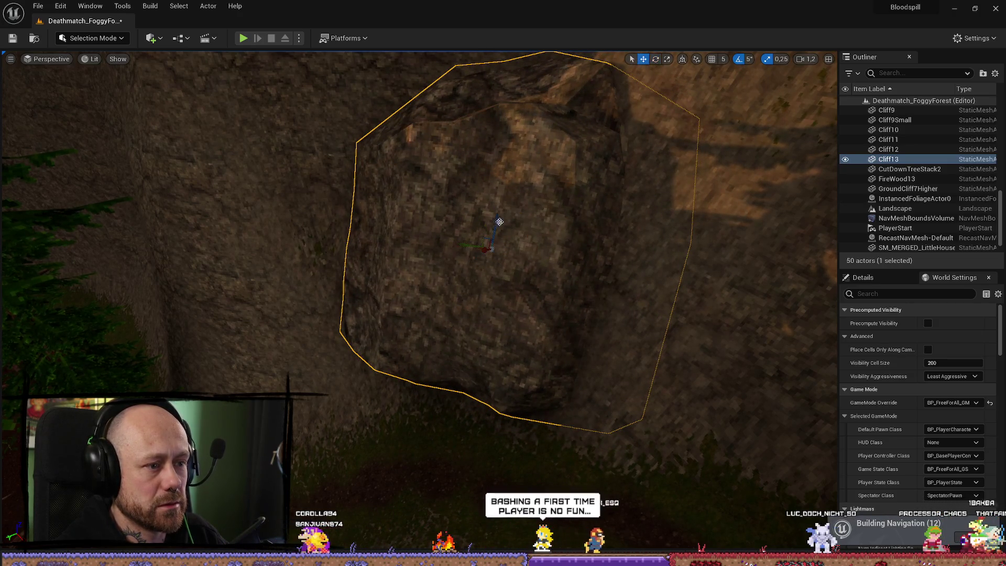
Step: Orbit around Cliff13 to check how its edges sit against the rock face
{"action": "mouse_move", "coordinate": [403, 276]}
{"action": "left_mouse_down"}
{"action": "mouse_move", "coordinate": [283, 249]}
{"action": "mouse_move", "coordinate": [572, 300]}
{"action": "mouse_move", "coordinate": [419, 367]}
{"action": "mouse_move", "coordinate": [404, 422]}
{"action": "mouse_move", "coordinate": [446, 341]}
{"action": "mouse_move", "coordinate": [521, 299]}
{"action": "left_mouse_up"}
{"action": "key", "text": "e"}
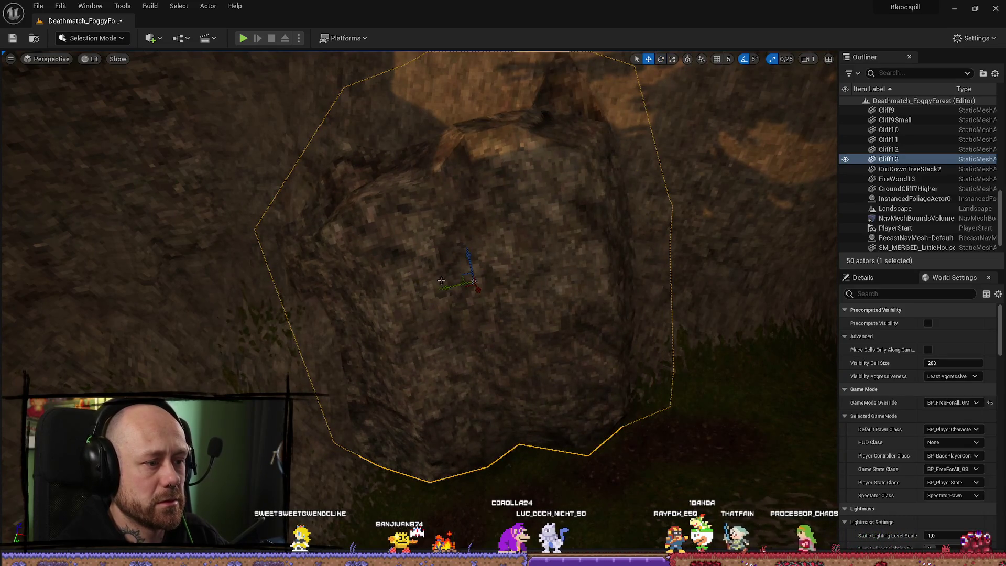
{"action": "mouse_move", "coordinate": [482, 281]}
{"action": "left_mouse_down"}
{"action": "mouse_move", "coordinate": [440, 315]}
{"action": "mouse_move", "coordinate": [472, 278]}
{"action": "mouse_move", "coordinate": [402, 250]}
{"action": "left_mouse_up"}
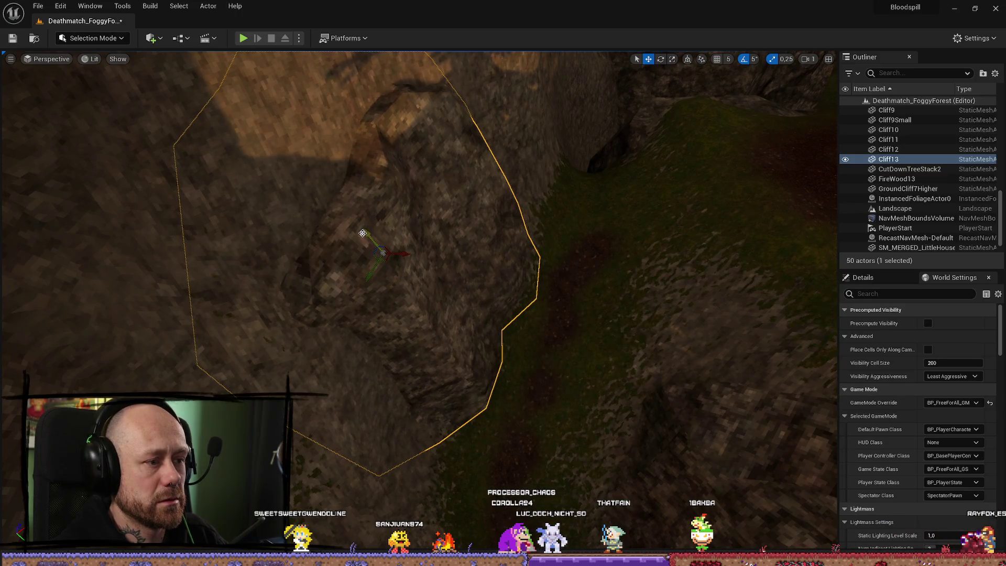
{"action": "mouse_move", "coordinate": [351, 220]}
{"action": "left_mouse_down"}
{"action": "mouse_move", "coordinate": [314, 171]}
{"action": "mouse_move", "coordinate": [304, 178]}
{"action": "left_mouse_up"}
{"action": "left_click", "coordinate": [895, 208]}
{"action": "mouse_move", "coordinate": [604, 333]}
{"action": "left_mouse_down"}
{"action": "mouse_move", "coordinate": [597, 325]}
{"action": "mouse_move", "coordinate": [605, 333]}
{"action": "left_mouse_up"}
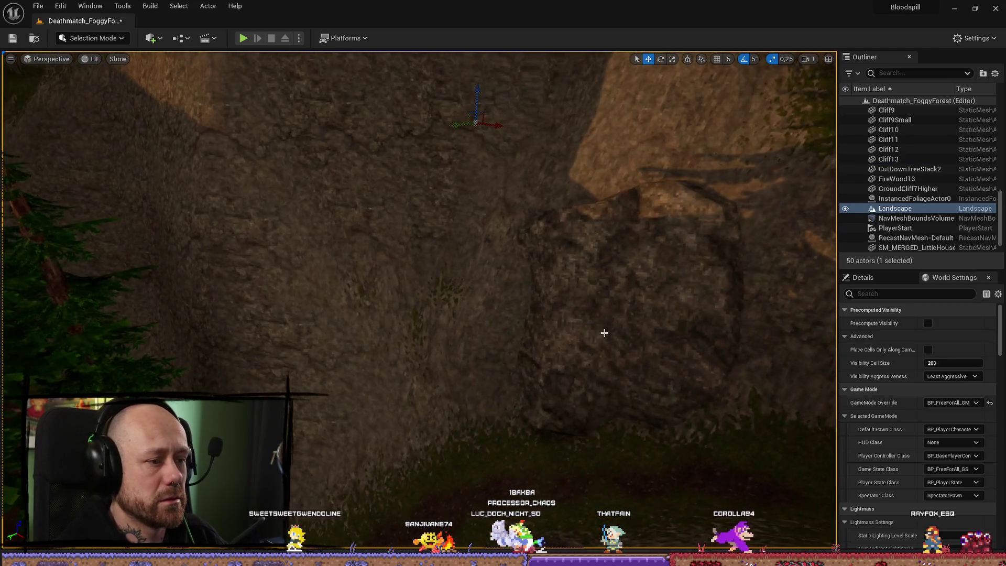
{"action": "left_click_drag", "start_coordinate": [483, 474], "coordinate": [503, 487]}
{"action": "key", "text": "ctrl+space"}
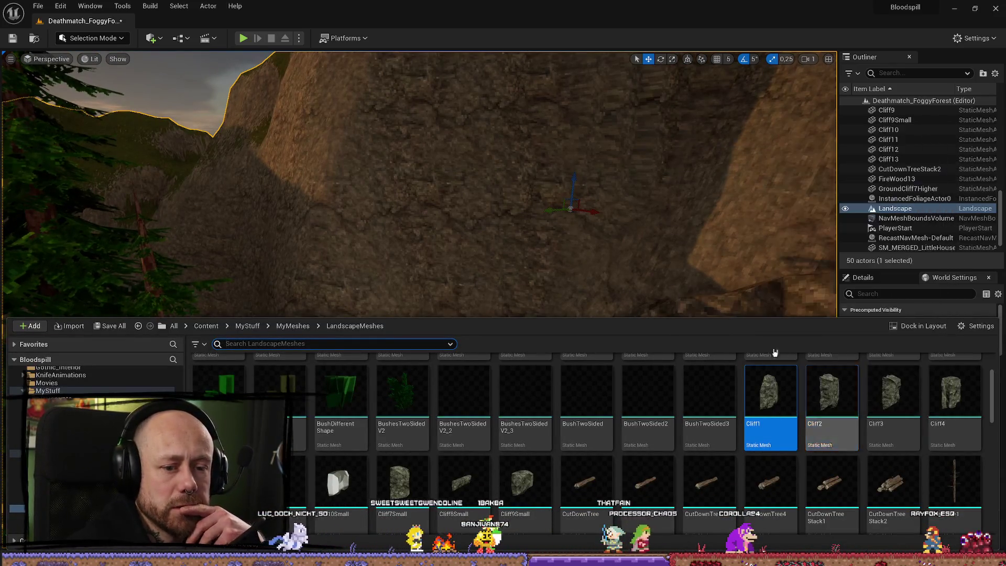
Step: Place a new Cliff14 rock and rotate it to blend with the cliffs
{"action": "mouse_move", "coordinate": [945, 408]}
{"action": "left_mouse_down"}
{"action": "mouse_move", "coordinate": [659, 292]}
{"action": "mouse_move", "coordinate": [427, 328]}
{"action": "mouse_move", "coordinate": [419, 289]}
{"action": "left_mouse_up"}
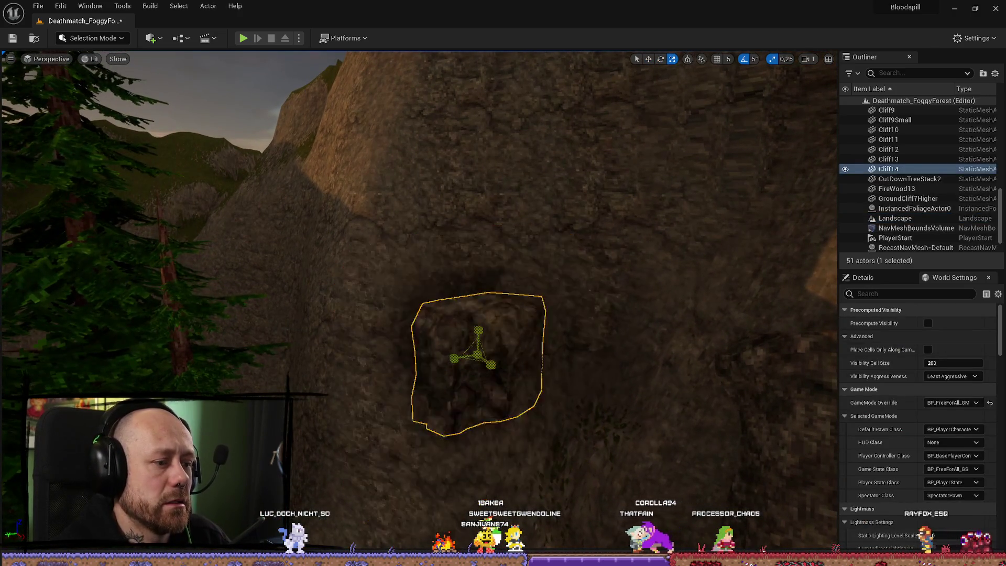
{"action": "scroll", "coordinate": [419, 301], "scroll_direction": "up", "scroll_amount": 3}
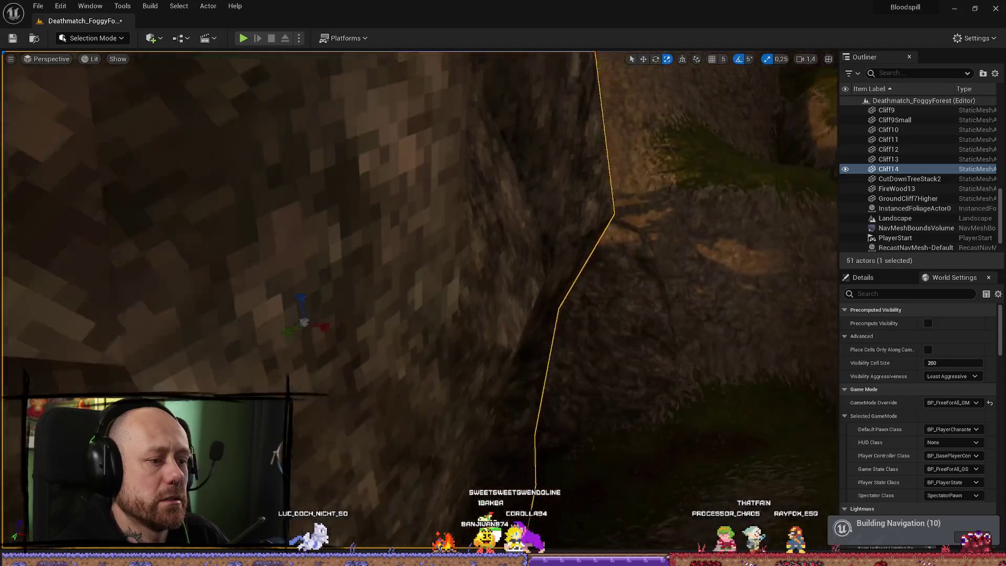
{"action": "key", "text": "f"}
{"action": "key", "text": "w"}
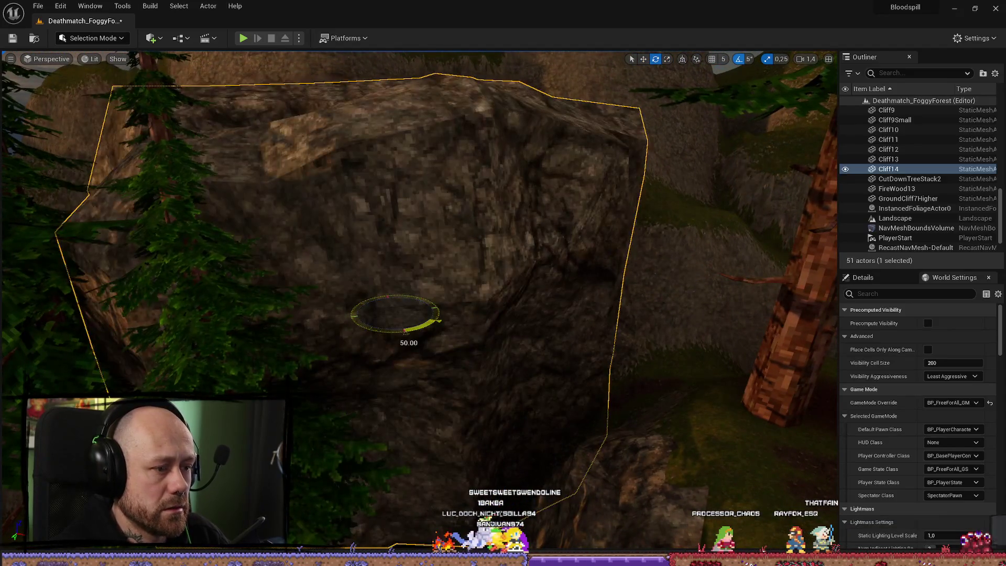
{"action": "key", "text": "w"}
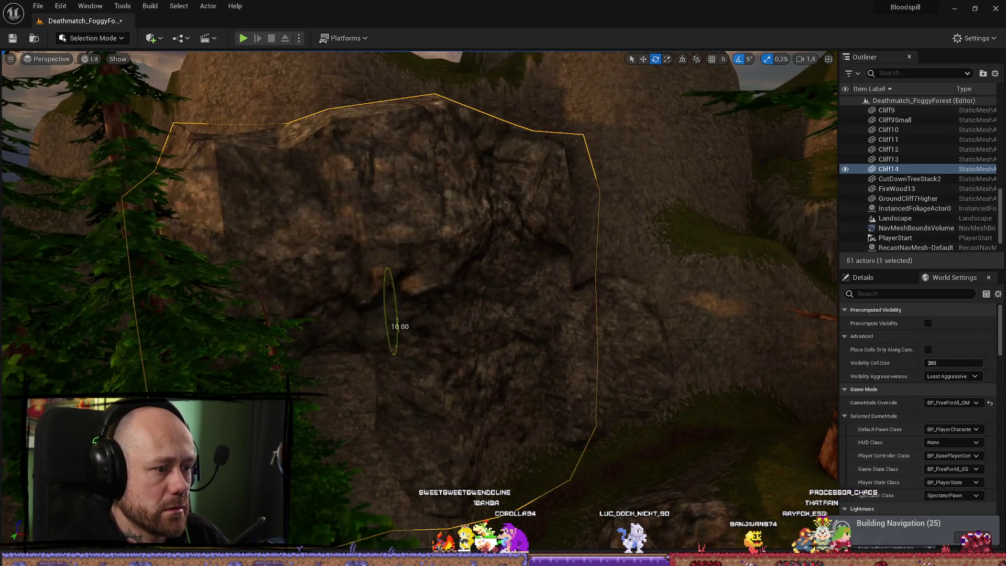
{"action": "mouse_move", "coordinate": [397, 330]}
{"action": "left_mouse_down"}
{"action": "mouse_move", "coordinate": [472, 351]}
{"action": "mouse_move", "coordinate": [102, 228]}
{"action": "left_mouse_up"}
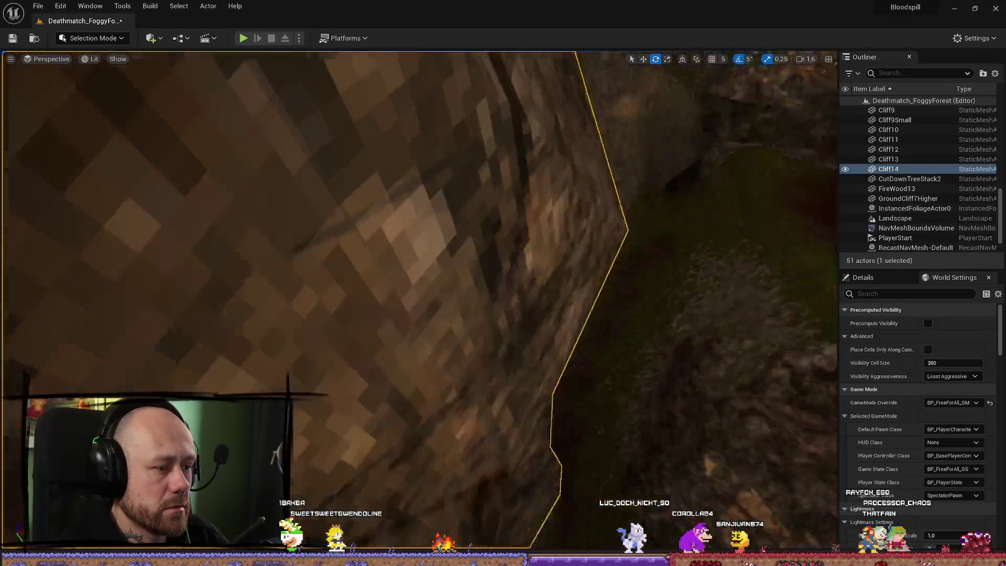
{"action": "scroll", "coordinate": [782, 363], "scroll_direction": "down", "scroll_amount": 3}
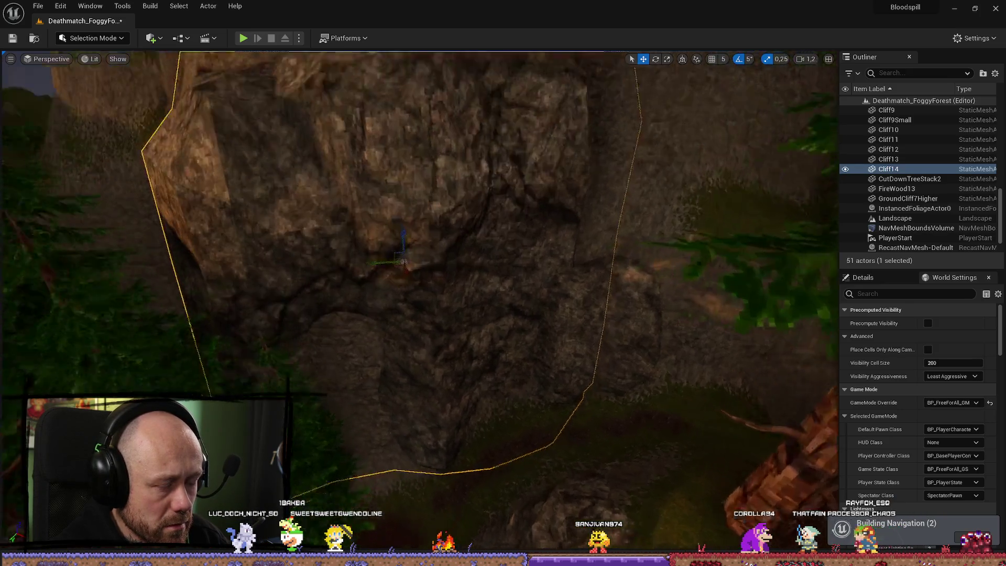
{"action": "scroll", "coordinate": [509, 212], "scroll_direction": "up", "scroll_amount": 5}
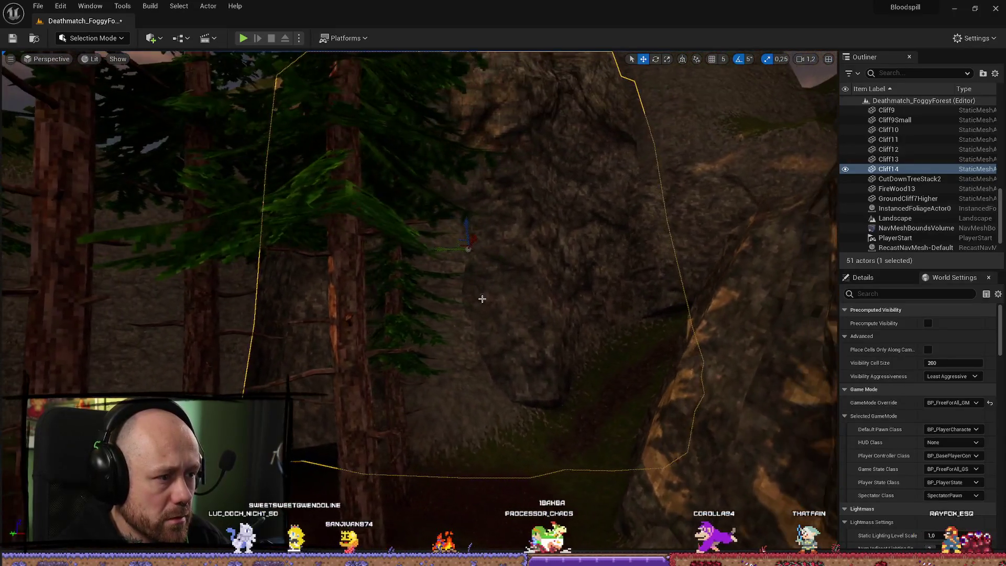
Step: View Cliff14 from another angle and undo its size change
{"action": "left_click", "coordinate": [482, 299]}
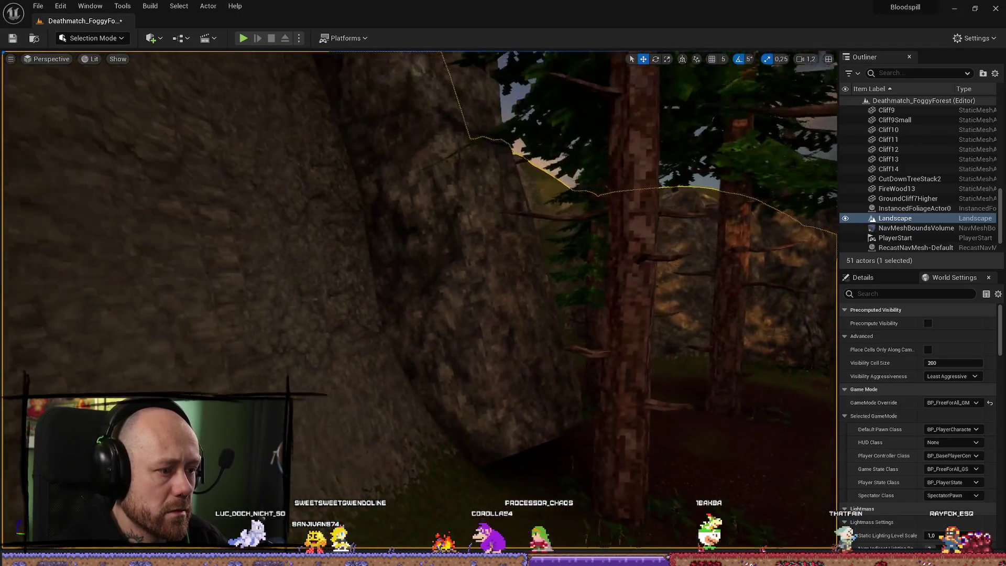
{"action": "left_click", "coordinate": [513, 334]}
{"action": "key", "text": "f"}
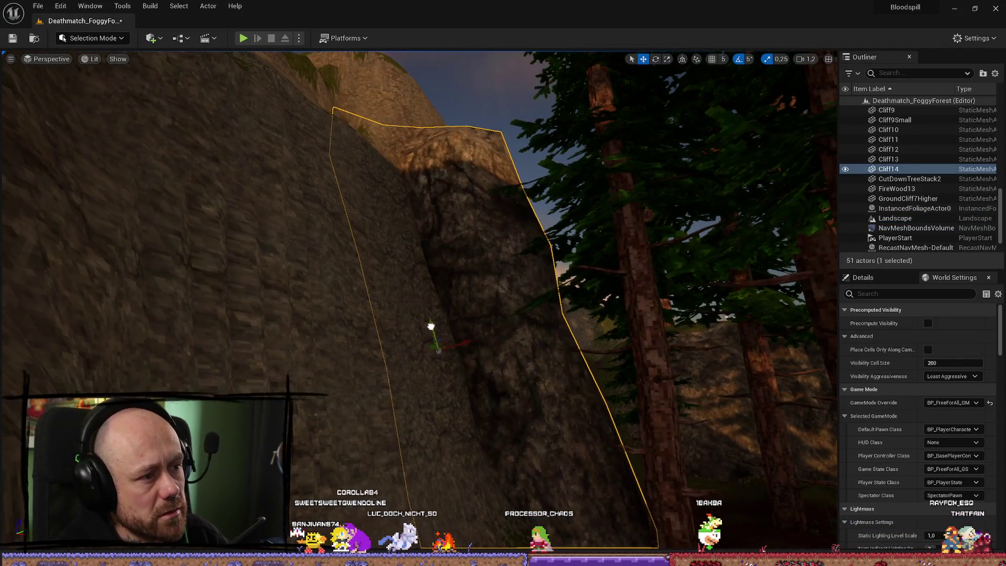
{"action": "scroll", "coordinate": [430, 326], "scroll_direction": "up", "scroll_amount": 3}
{"action": "left_click_drag", "start_coordinate": [431, 327], "coordinate": [345, 306]}
{"action": "key", "text": "f"}
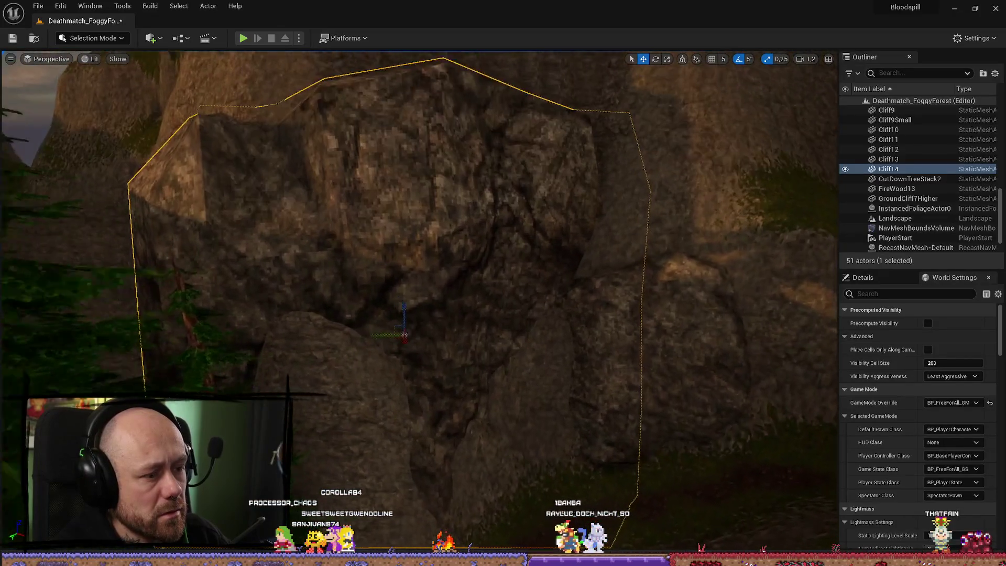
{"action": "scroll", "coordinate": [481, 365], "scroll_direction": "up", "scroll_amount": 2}
{"action": "key", "text": "ctrl+z"}
{"action": "key", "text": "ctrl+z"}
{"action": "key", "text": "ctrl+z"}
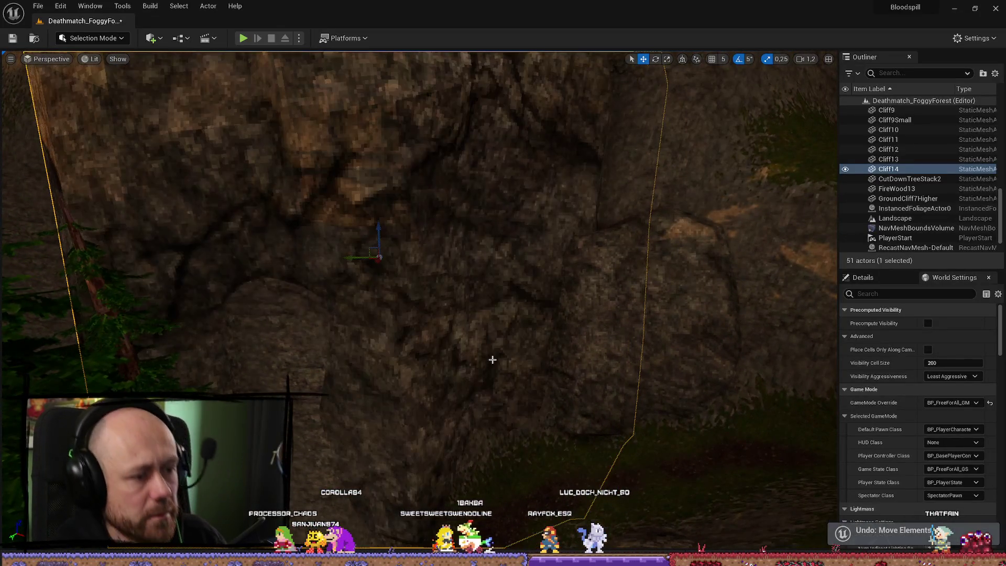
{"action": "scroll", "coordinate": [497, 330], "scroll_direction": "up", "scroll_amount": 4}
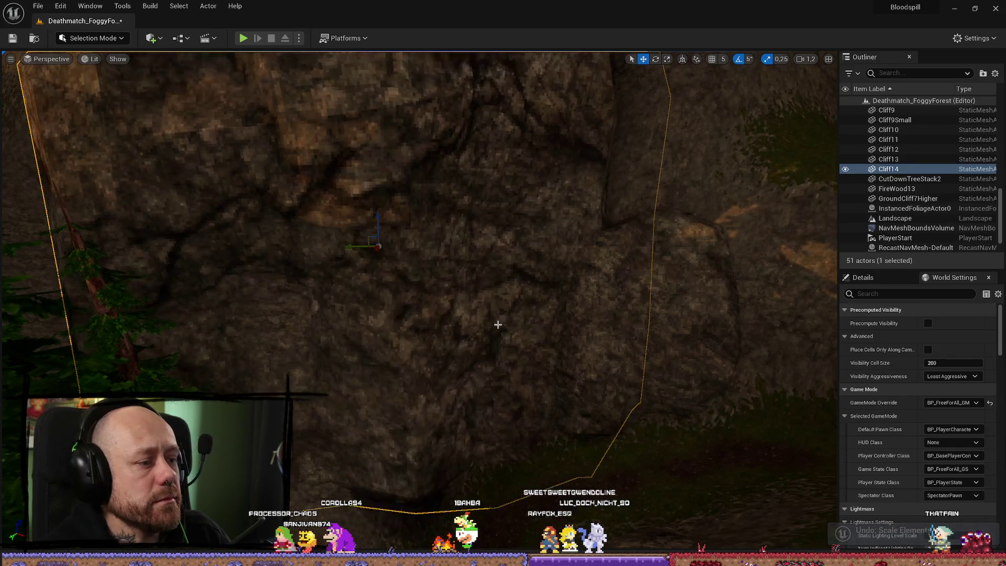
{"action": "key", "text": "ctrl+z"}
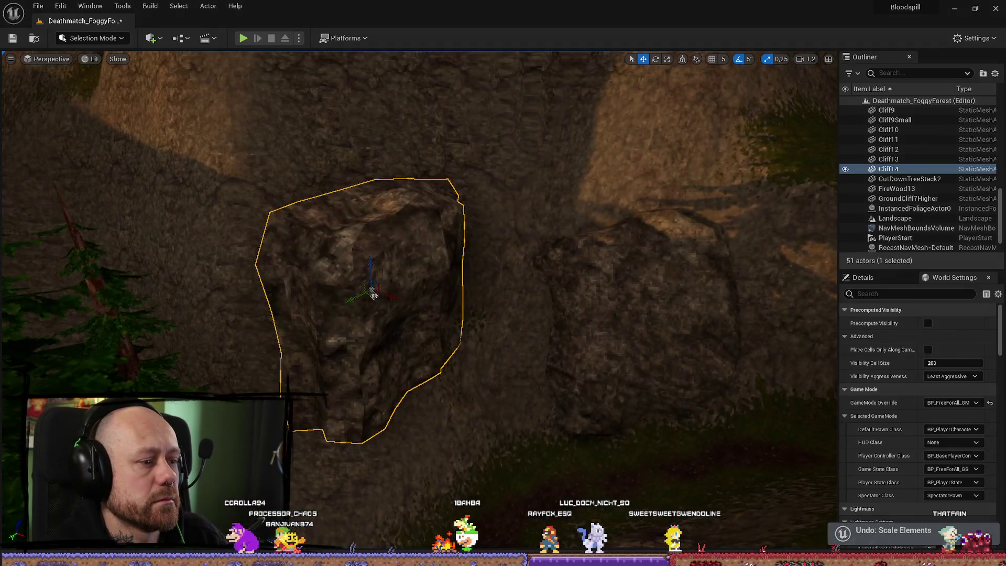
Step: Undo Cliff14's recent stretches and moves, settling on a 10-degree rotation
{"action": "key", "text": "e"}
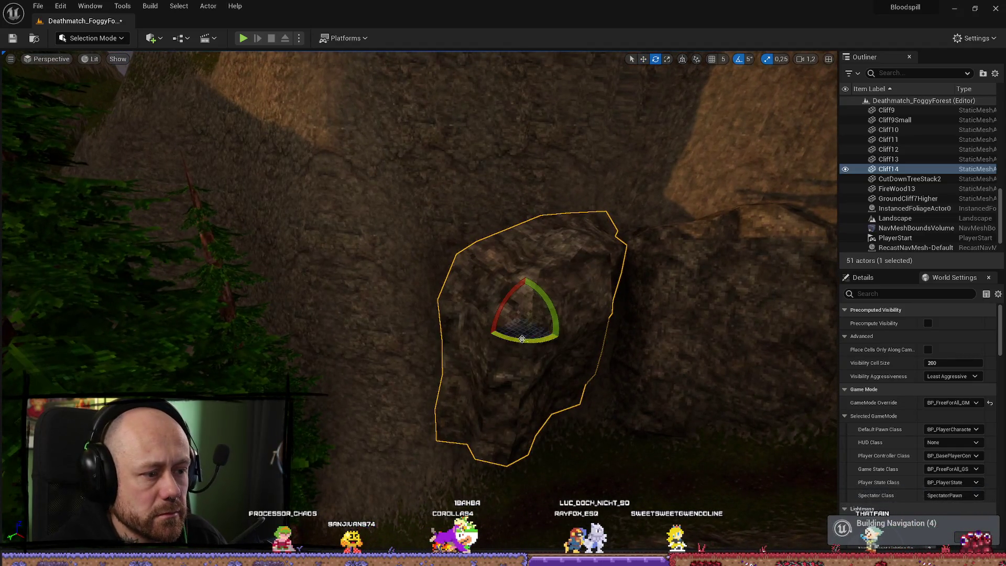
{"action": "mouse_move", "coordinate": [523, 339]}
{"action": "left_mouse_down"}
{"action": "mouse_move", "coordinate": [540, 341]}
{"action": "mouse_move", "coordinate": [513, 314]}
{"action": "left_mouse_up"}
{"action": "key", "text": "w"}
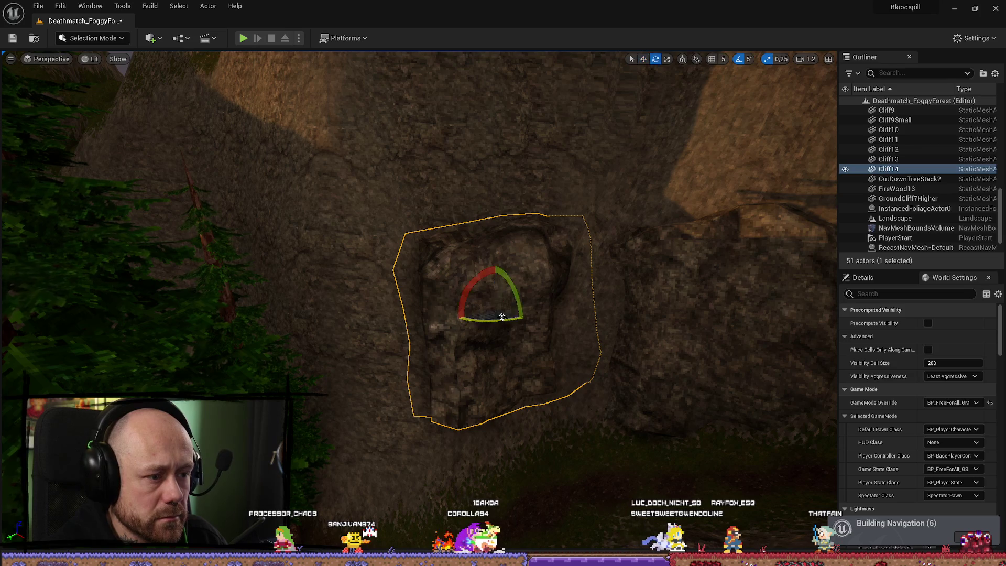
{"action": "key", "text": "ctrl+z"}
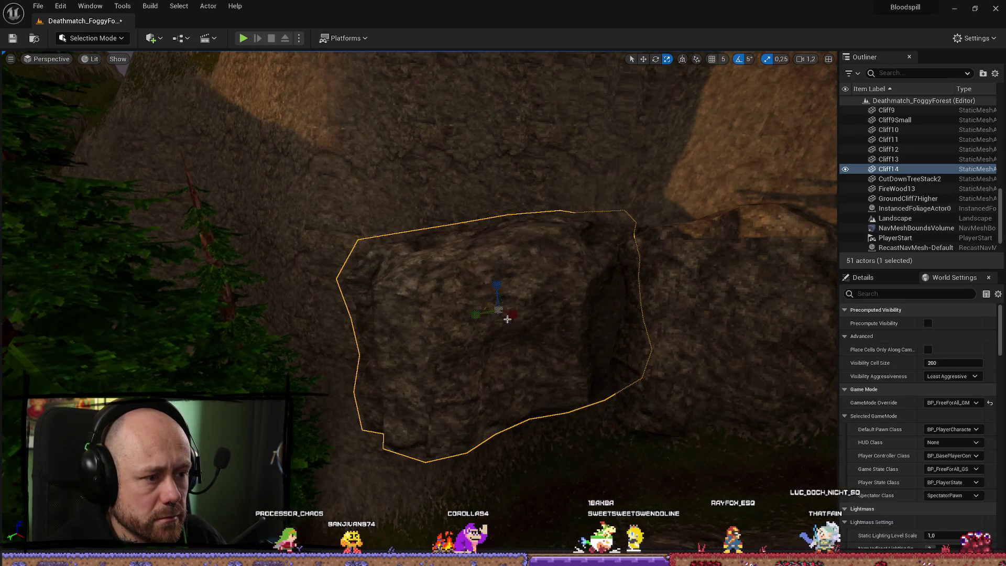
{"action": "key", "text": "ctrl+y"}
{"action": "key", "text": "ctrl+z"}
{"action": "key", "text": "ctrl+z"}
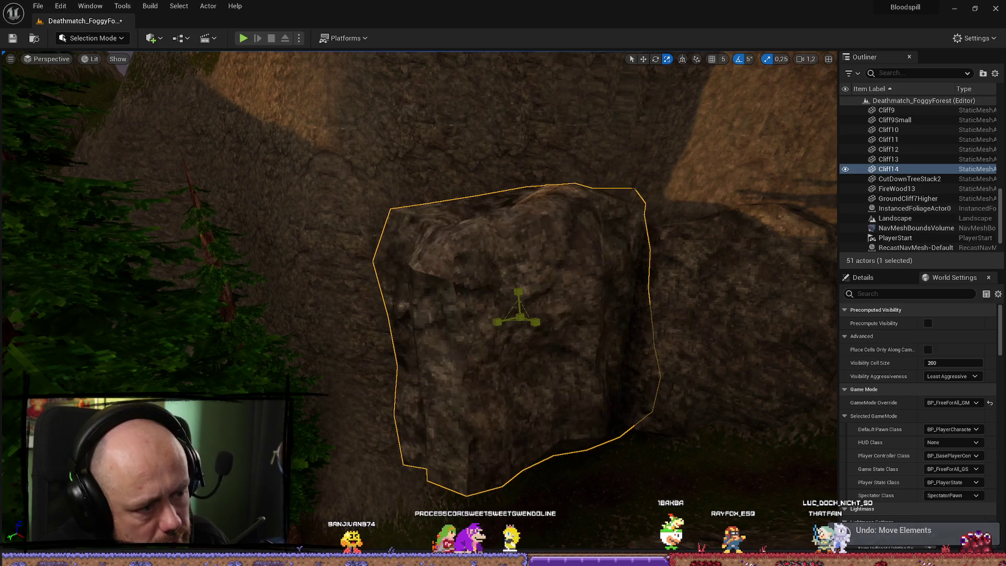
{"action": "key", "text": "ctrl+z"}
{"action": "key", "text": "e"}
{"action": "left_click_drag", "start_coordinate": [524, 317], "coordinate": [529, 320]}
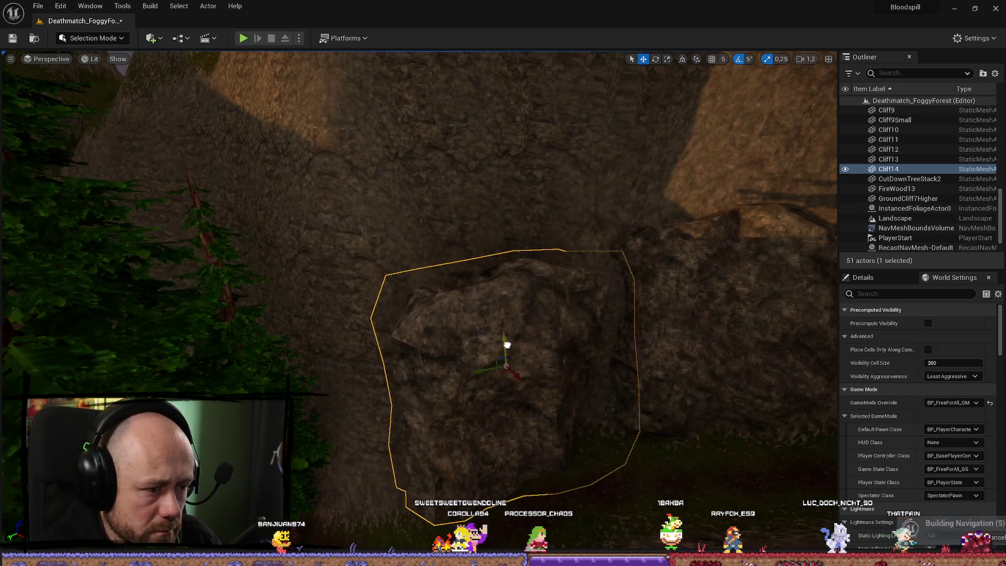
Step: Check Cliff14 up close, then select neighbouring Cliff13 and fly toward the mossy cliff
{"action": "scroll", "coordinate": [507, 332], "scroll_direction": "up", "scroll_amount": 5}
{"action": "scroll", "coordinate": [423, 332], "scroll_direction": "down", "scroll_amount": 5}
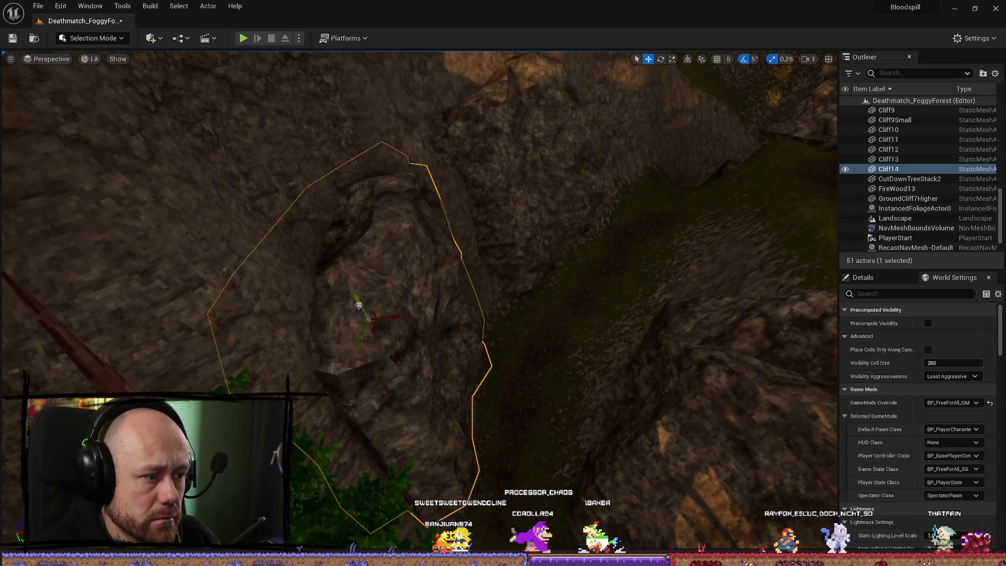
{"action": "scroll", "coordinate": [376, 283], "scroll_direction": "up", "scroll_amount": 3}
{"action": "key", "text": "e"}
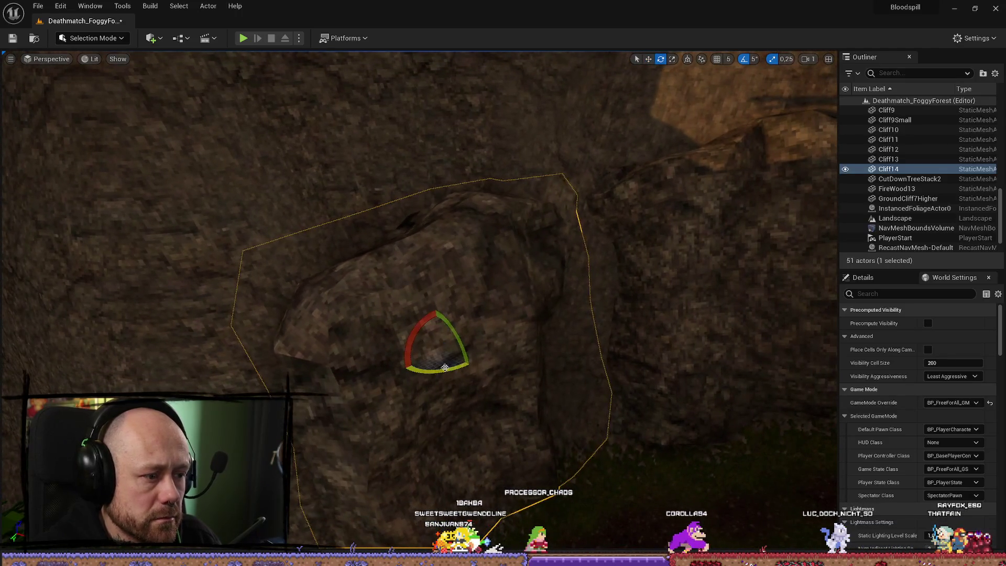
{"action": "key", "text": "e"}
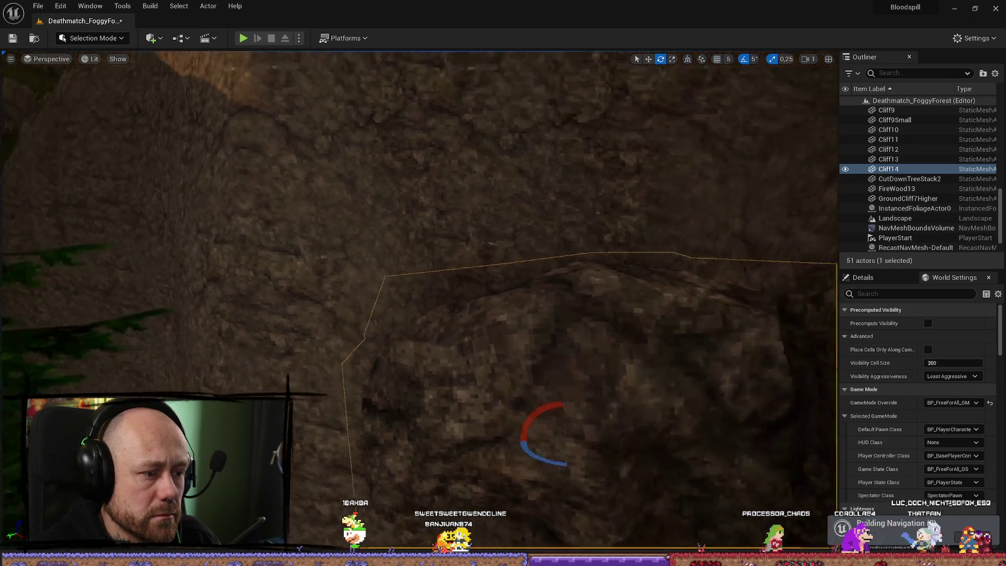
{"action": "scroll", "coordinate": [419, 294], "scroll_direction": "up", "scroll_amount": 1}
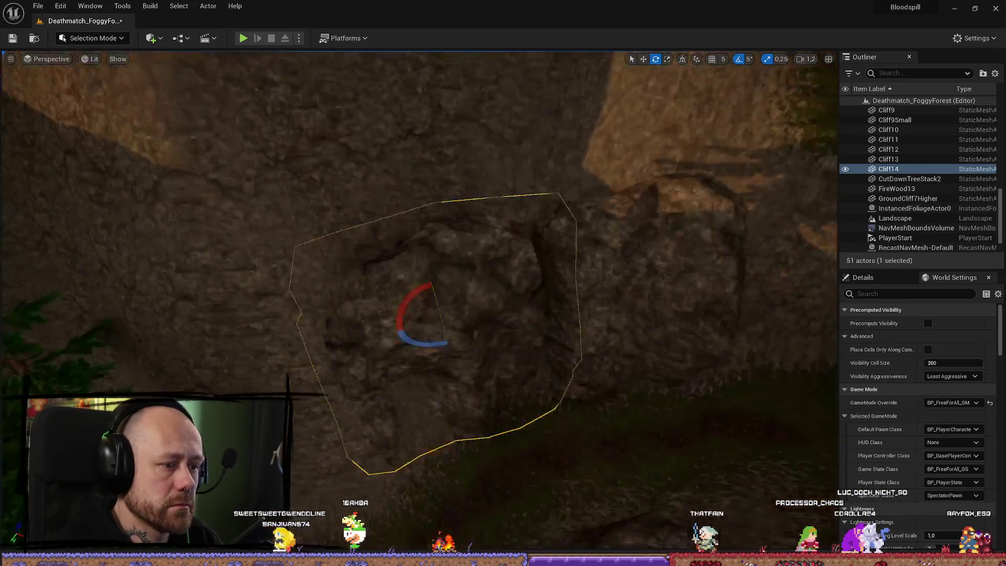
{"action": "left_click", "coordinate": [605, 307]}
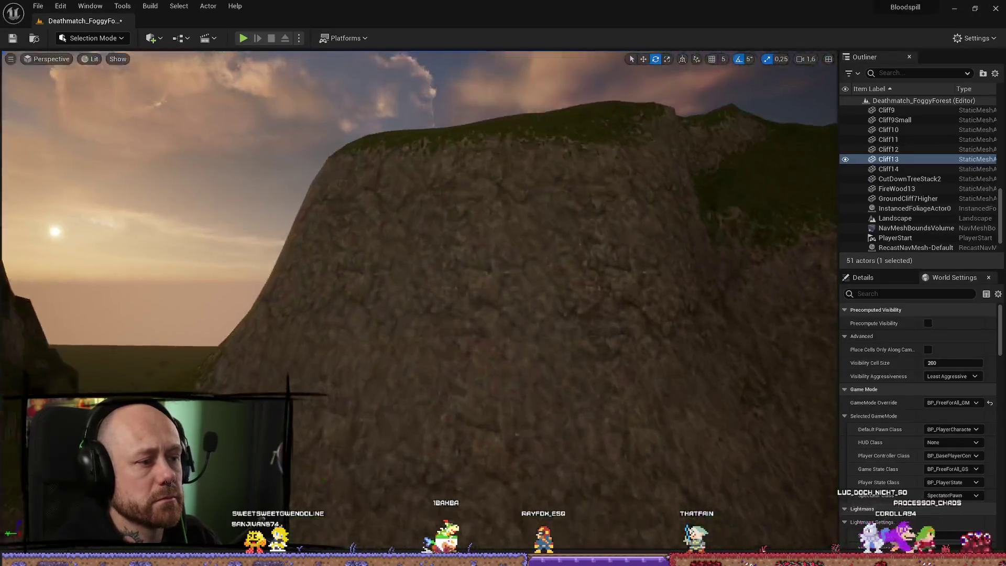
{"action": "mouse_move", "coordinate": [517, 434]}
{"action": "left_mouse_down"}
{"action": "mouse_move", "coordinate": [524, 367]}
{"action": "mouse_move", "coordinate": [550, 288]}
{"action": "mouse_move", "coordinate": [537, 330]}
{"action": "mouse_move", "coordinate": [686, 143]}
{"action": "mouse_move", "coordinate": [688, 126]}
{"action": "left_mouse_up"}
Step: Place a Cliff4 rock as Cliff15 and inspect it from several sides
{"action": "key", "text": "ctrl+space"}
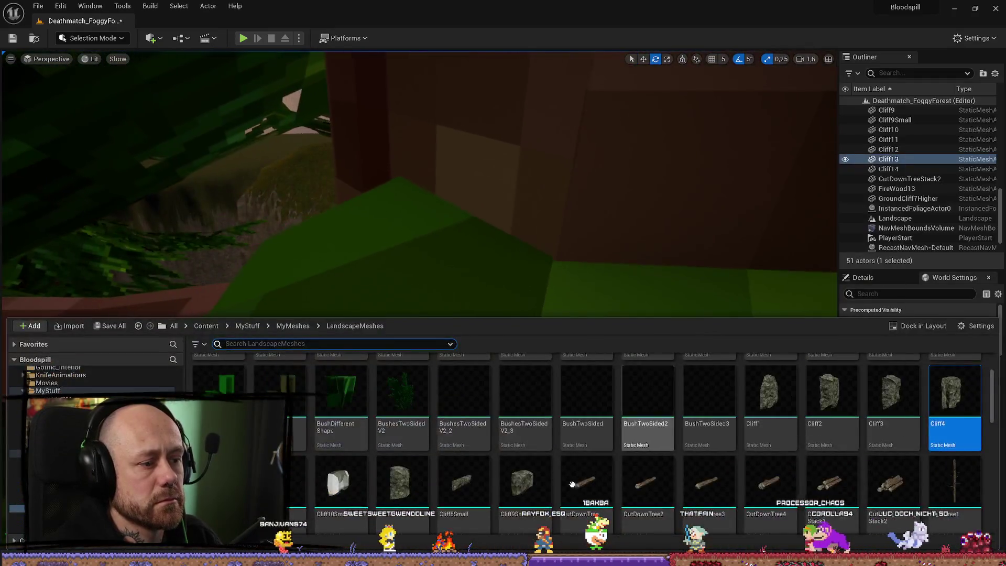
{"action": "mouse_move", "coordinate": [954, 393]}
{"action": "left_mouse_down"}
{"action": "mouse_move", "coordinate": [348, 218]}
{"action": "mouse_move", "coordinate": [393, 355]}
{"action": "mouse_move", "coordinate": [684, 350]}
{"action": "left_mouse_up"}
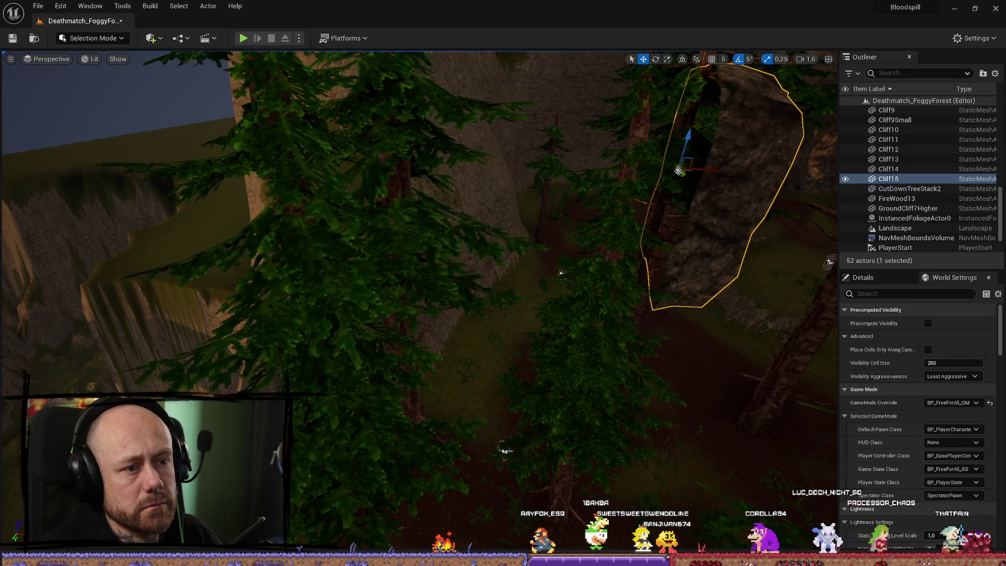
{"action": "key", "text": "f"}
{"action": "scroll", "coordinate": [437, 241], "scroll_direction": "down", "scroll_amount": 5}
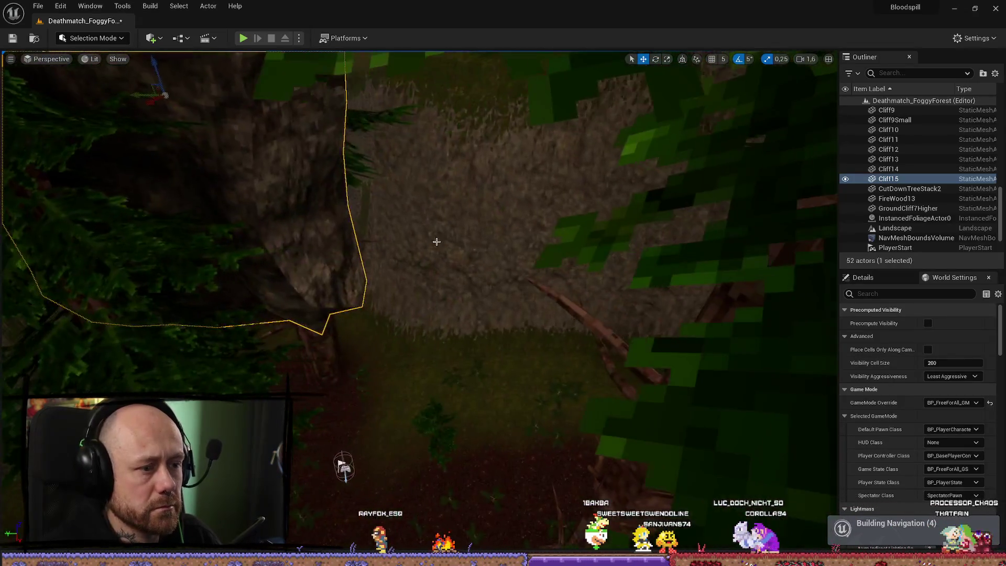
{"action": "scroll", "coordinate": [437, 241], "scroll_direction": "up", "scroll_amount": 5}
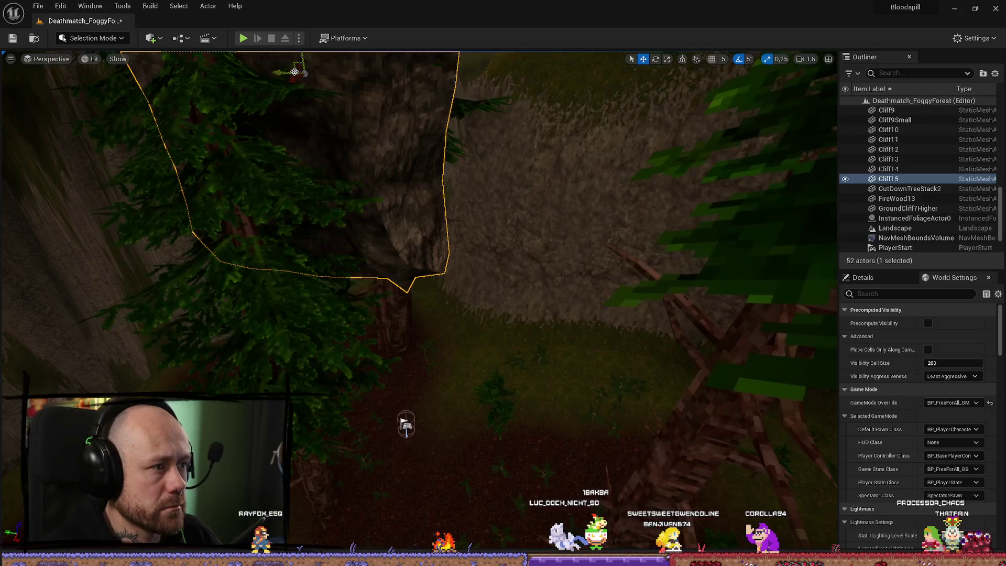
{"action": "key", "text": "f"}
{"action": "left_click_drag", "start_coordinate": [367, 236], "coordinate": [521, 231]}
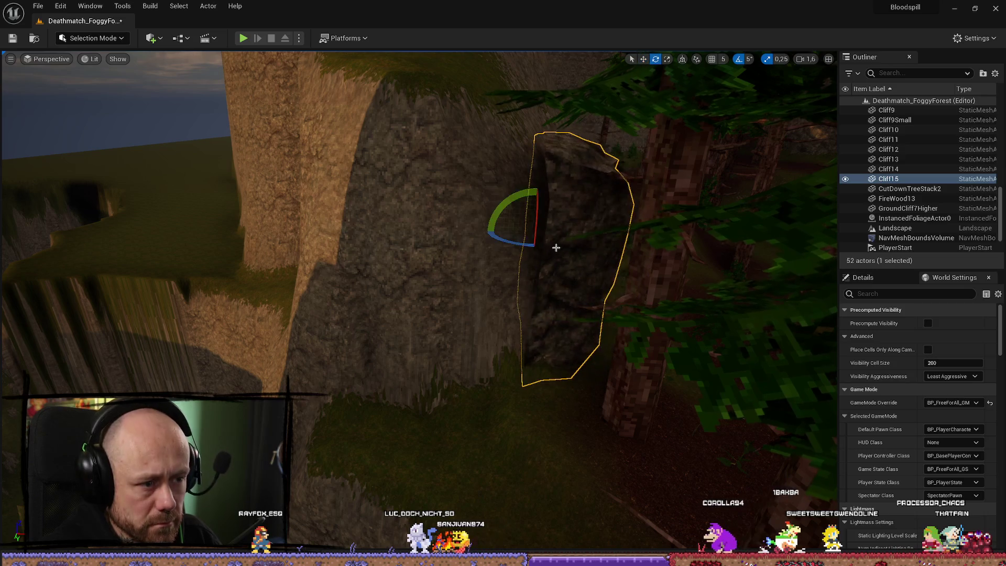
{"action": "left_click_drag", "start_coordinate": [575, 236], "coordinate": [397, 263]}
Step: Move Cliff15 up and to the right against the hillside and rotate it into place
{"action": "key", "text": "w"}
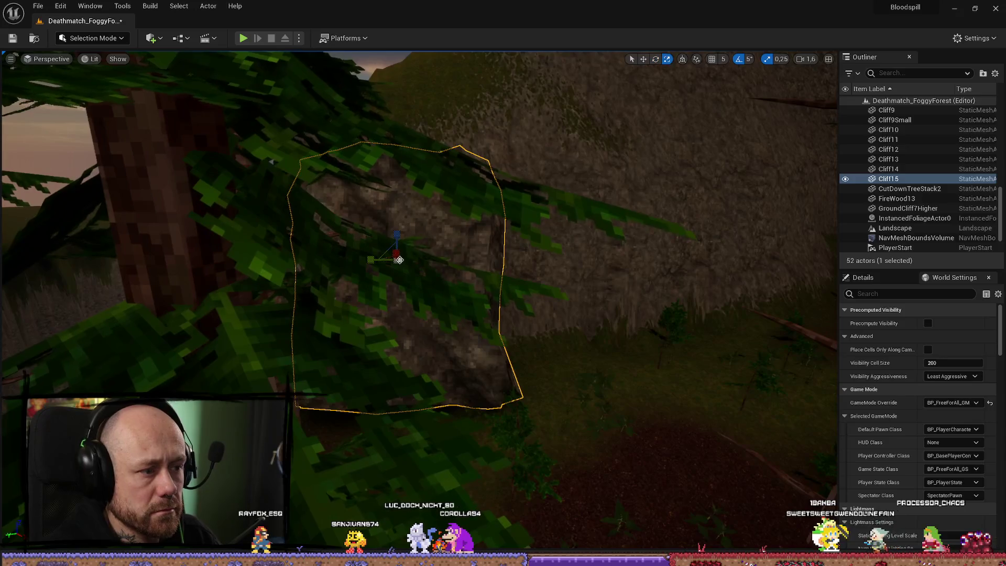
{"action": "scroll", "coordinate": [397, 263], "scroll_direction": "down", "scroll_amount": 3}
{"action": "scroll", "coordinate": [398, 262], "scroll_direction": "up", "scroll_amount": 5}
{"action": "scroll", "coordinate": [400, 260], "scroll_direction": "down", "scroll_amount": 5}
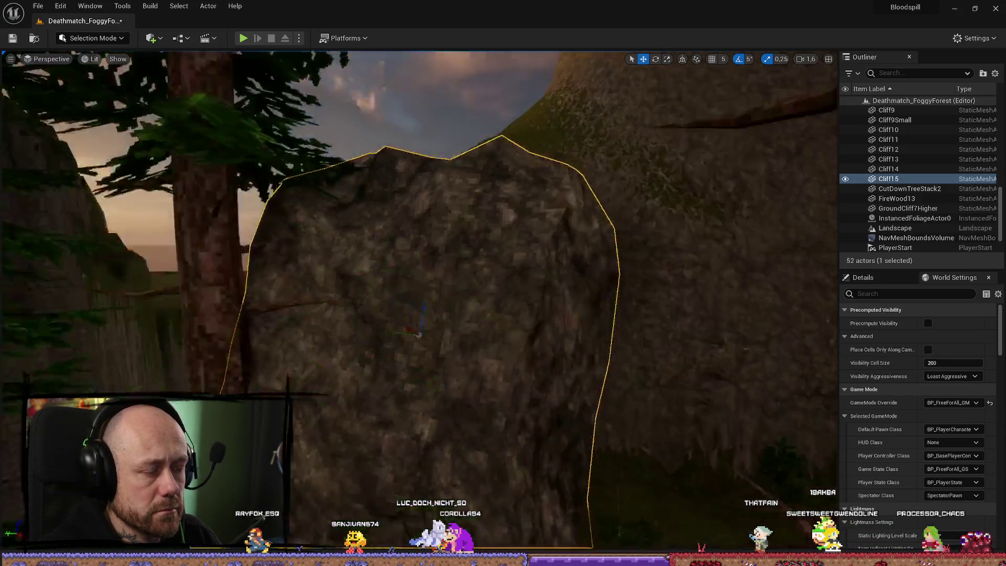
{"action": "mouse_move", "coordinate": [460, 290]}
{"action": "left_mouse_down"}
{"action": "mouse_move", "coordinate": [477, 240]}
{"action": "mouse_move", "coordinate": [442, 267]}
{"action": "mouse_move", "coordinate": [482, 262]}
{"action": "left_mouse_up"}
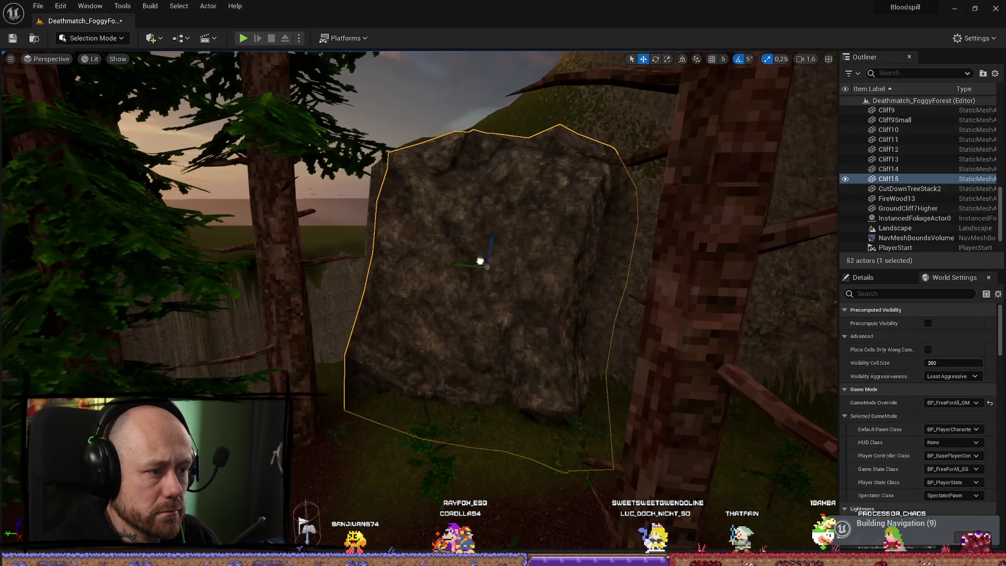
{"action": "scroll", "coordinate": [727, 366], "scroll_direction": "up", "scroll_amount": 5}
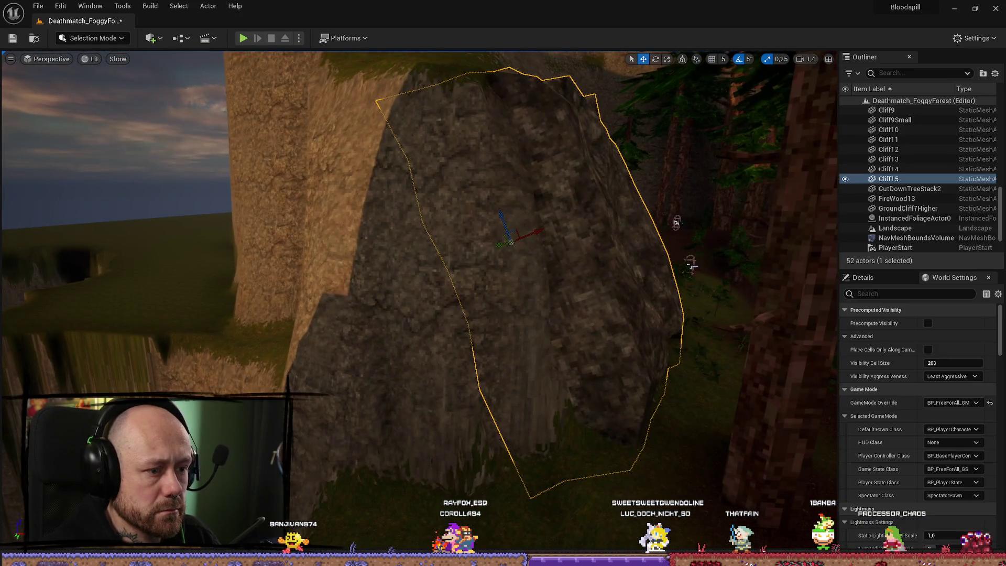
{"action": "mouse_move", "coordinate": [420, 283]}
{"action": "left_mouse_down"}
{"action": "mouse_move", "coordinate": [398, 273]}
{"action": "mouse_move", "coordinate": [430, 293]}
{"action": "mouse_move", "coordinate": [399, 283]}
{"action": "mouse_move", "coordinate": [420, 294]}
{"action": "mouse_move", "coordinate": [456, 351]}
{"action": "left_mouse_up"}
{"action": "key", "text": "e"}
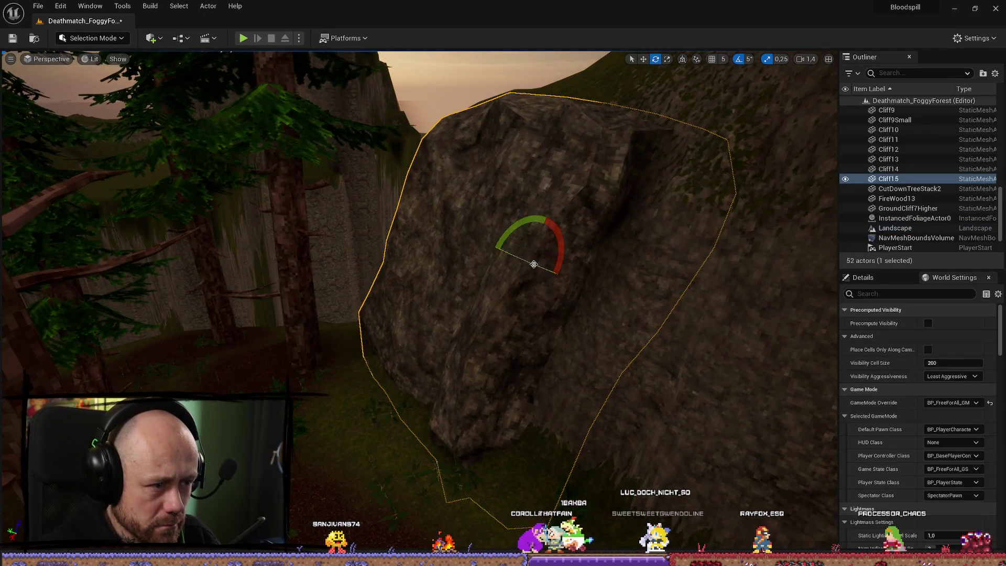
{"action": "left_click_drag", "start_coordinate": [380, 491], "coordinate": [380, 491]}
{"action": "left_click", "coordinate": [640, 247]}
{"action": "left_click_drag", "start_coordinate": [640, 247], "coordinate": [640, 247]}
{"action": "key", "text": "ctrl+space"}
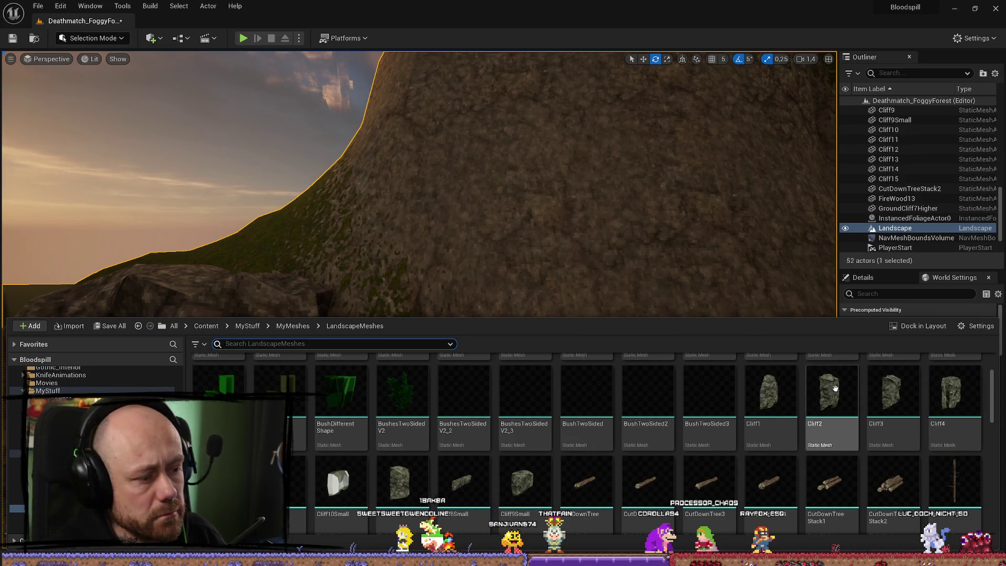
Step: Try a Cliff2 rock, scale it, then undo the placement entirely
{"action": "mouse_move", "coordinate": [850, 399]}
{"action": "left_mouse_down"}
{"action": "mouse_move", "coordinate": [611, 308]}
{"action": "mouse_move", "coordinate": [462, 314]}
{"action": "left_mouse_up"}
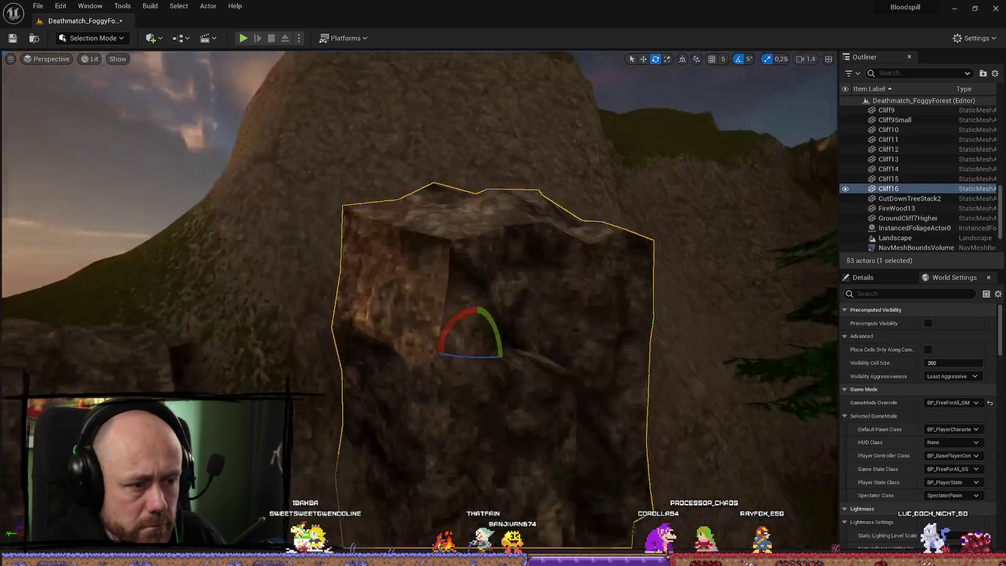
{"action": "scroll", "coordinate": [477, 286], "scroll_direction": "up", "scroll_amount": 3}
{"action": "left_click_drag", "start_coordinate": [448, 269], "coordinate": [461, 262]}
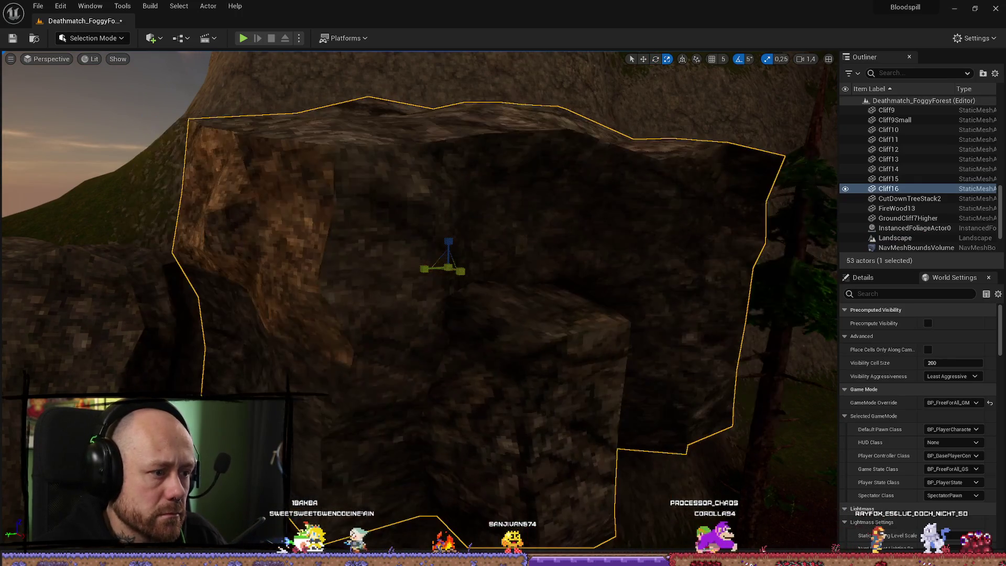
{"action": "key", "text": "ctrl+z"}
{"action": "key", "text": "ctrl+z"}
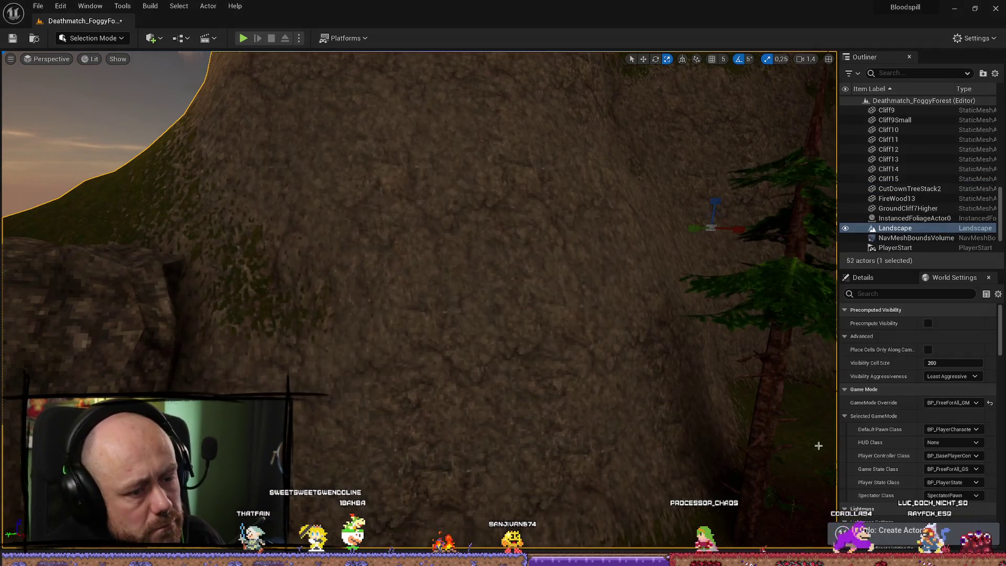
{"action": "key", "text": "ctrl+space"}
Step: Place a fresh Cliff2 rock as Cliff16 and look it over from around
{"action": "mouse_move", "coordinate": [810, 375]}
{"action": "left_mouse_down"}
{"action": "mouse_move", "coordinate": [517, 393]}
{"action": "mouse_move", "coordinate": [531, 374]}
{"action": "left_mouse_up"}
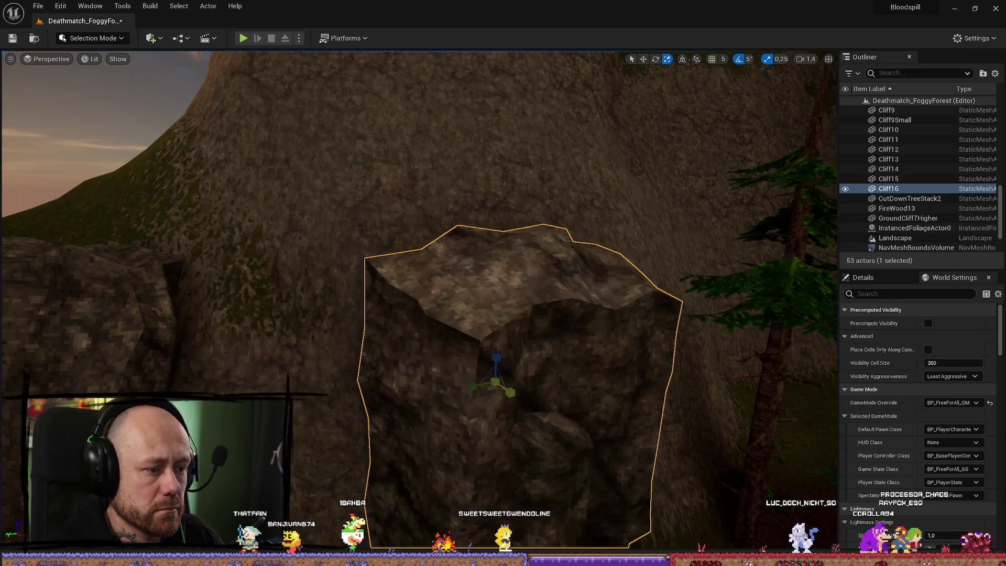
{"action": "scroll", "coordinate": [549, 381], "scroll_direction": "up", "scroll_amount": 5}
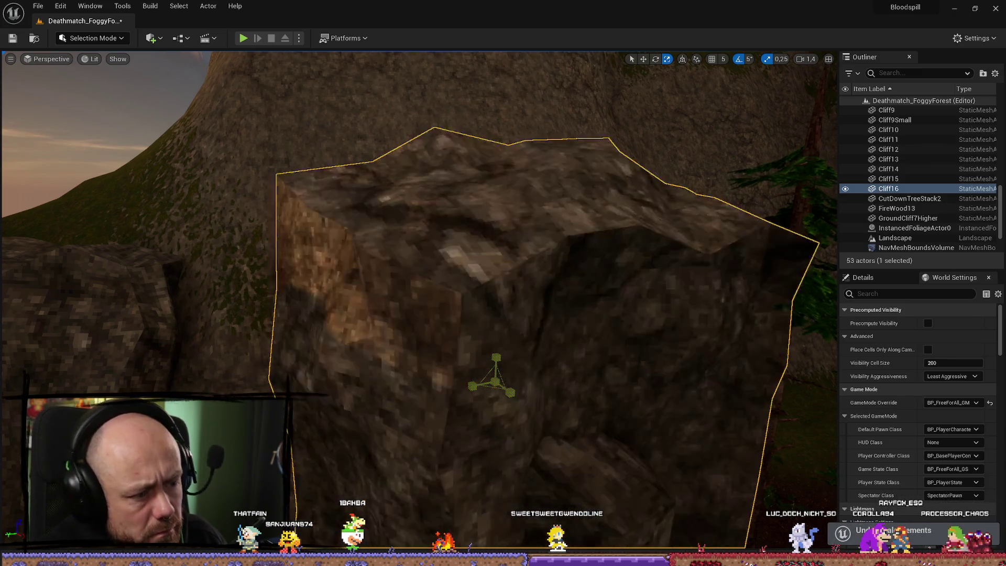
{"action": "left_click_drag", "start_coordinate": [549, 381], "coordinate": [730, 403]}
{"action": "left_click_drag", "start_coordinate": [503, 314], "coordinate": [490, 306]}
{"action": "key", "text": "w"}
{"action": "key", "text": "e"}
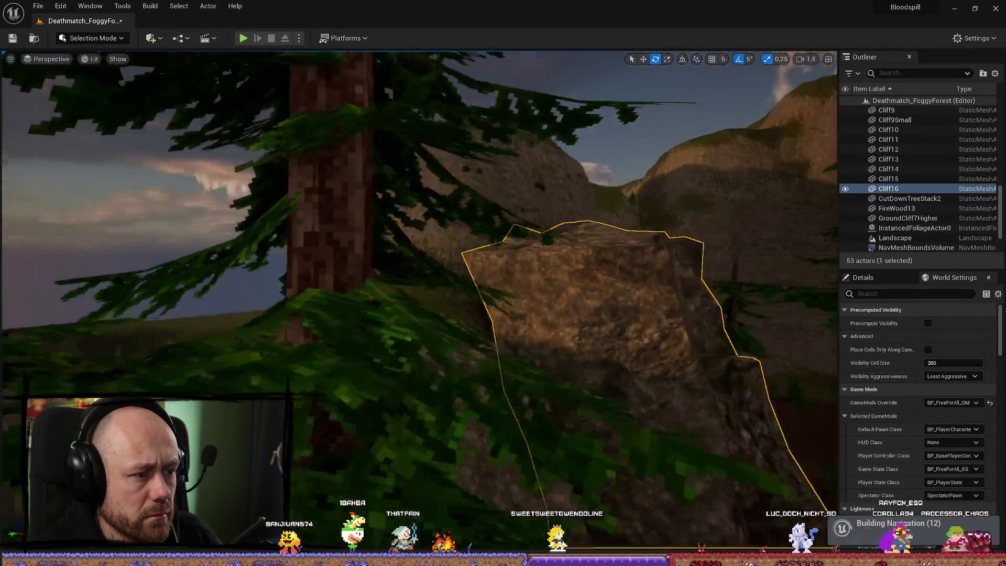
{"action": "left_click_drag", "start_coordinate": [503, 283], "coordinate": [587, 283]}
{"action": "key", "text": "w"}
{"action": "mouse_move", "coordinate": [370, 231]}
{"action": "left_mouse_down"}
{"action": "mouse_move", "coordinate": [308, 228]}
{"action": "mouse_move", "coordinate": [238, 171]}
{"action": "left_mouse_up"}
{"action": "mouse_move", "coordinate": [487, 237]}
{"action": "left_mouse_down"}
{"action": "mouse_move", "coordinate": [469, 237]}
{"action": "mouse_move", "coordinate": [498, 246]}
{"action": "mouse_move", "coordinate": [566, 346]}
{"action": "mouse_move", "coordinate": [652, 520]}
{"action": "left_mouse_up"}
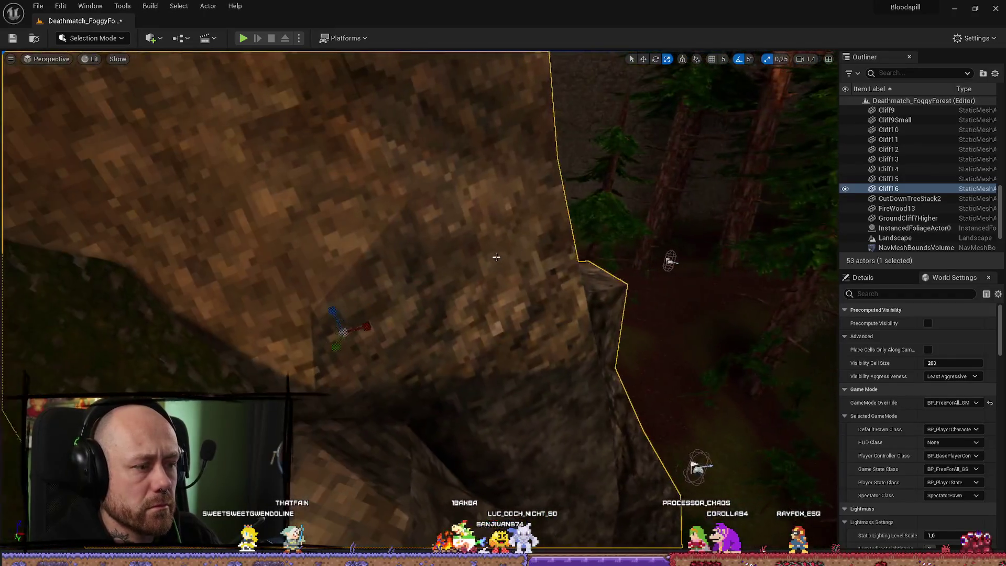
Step: Slide Cliff16 slightly left, then nudge it right to sit snug against the cliff
{"action": "left_click_drag", "start_coordinate": [361, 326], "coordinate": [338, 330]}
{"action": "mouse_move", "coordinate": [738, 363]}
{"action": "left_mouse_down"}
{"action": "mouse_move", "coordinate": [482, 478]}
{"action": "mouse_move", "coordinate": [528, 495]}
{"action": "left_mouse_up"}
{"action": "key", "text": "e"}
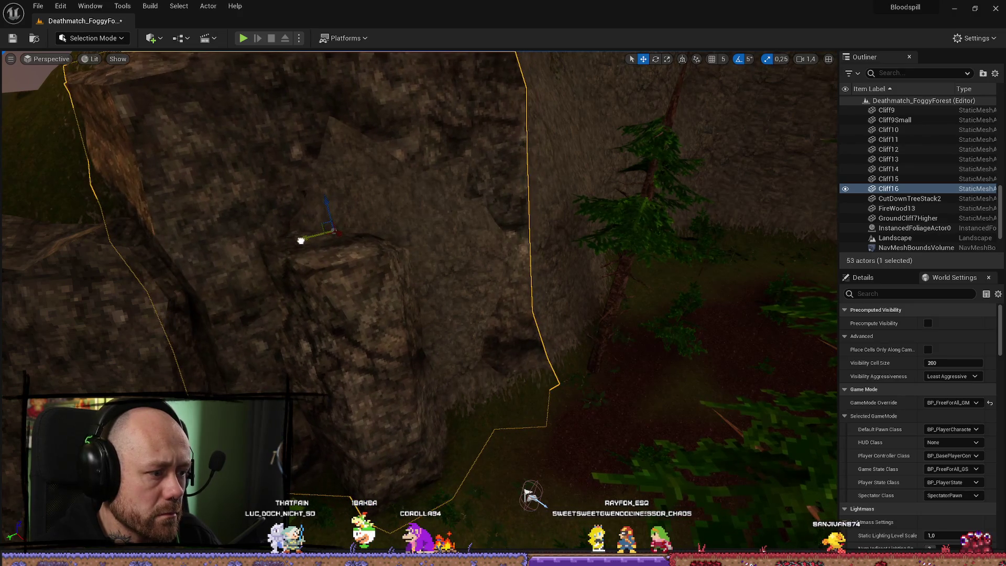
{"action": "left_click_drag", "start_coordinate": [289, 242], "coordinate": [298, 242]}
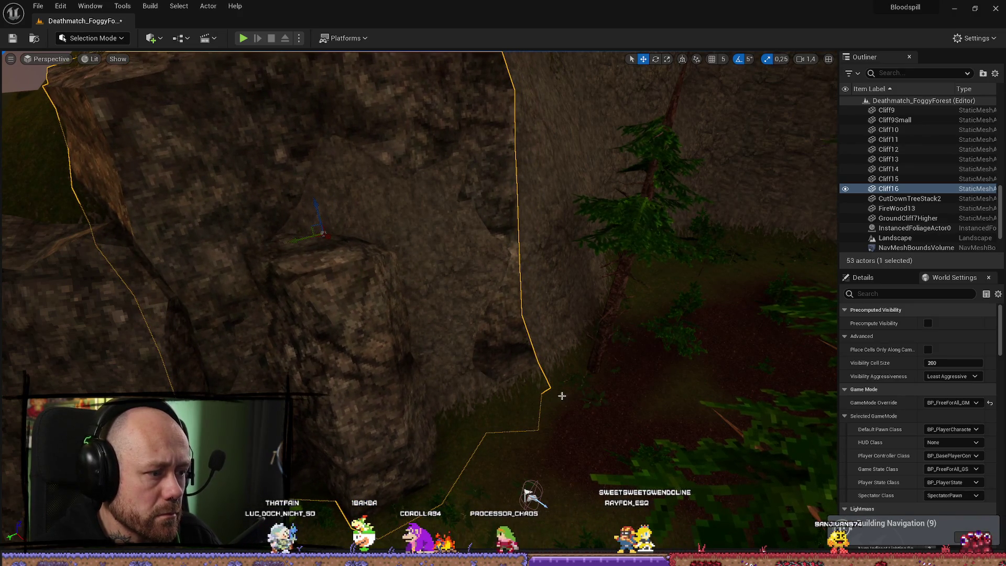
{"action": "left_click", "coordinate": [561, 396]}
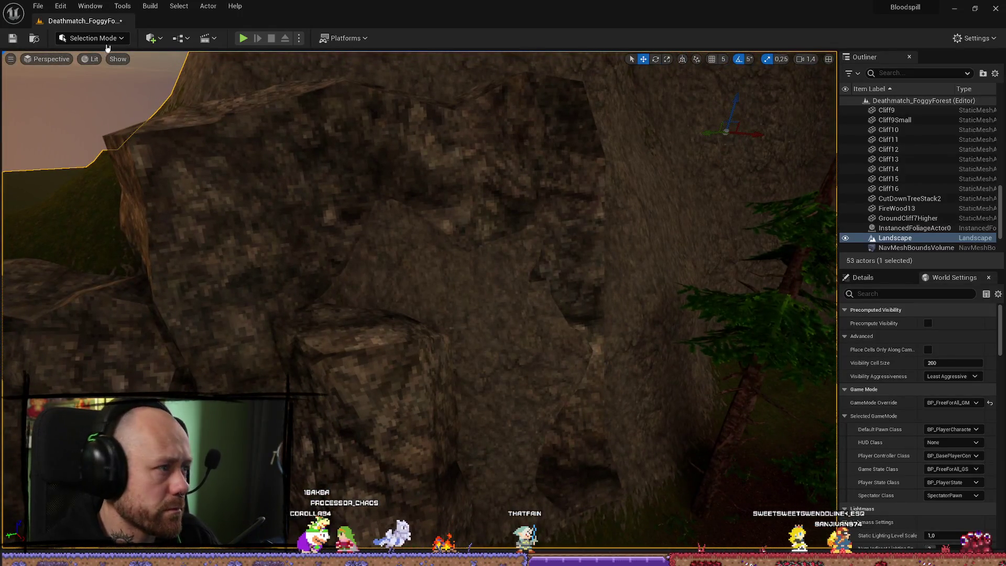
Step: Enter Landscape mode with the Flatten sculpt brush, then start a full-screen F11 play-test
{"action": "left_click", "coordinate": [106, 38]}
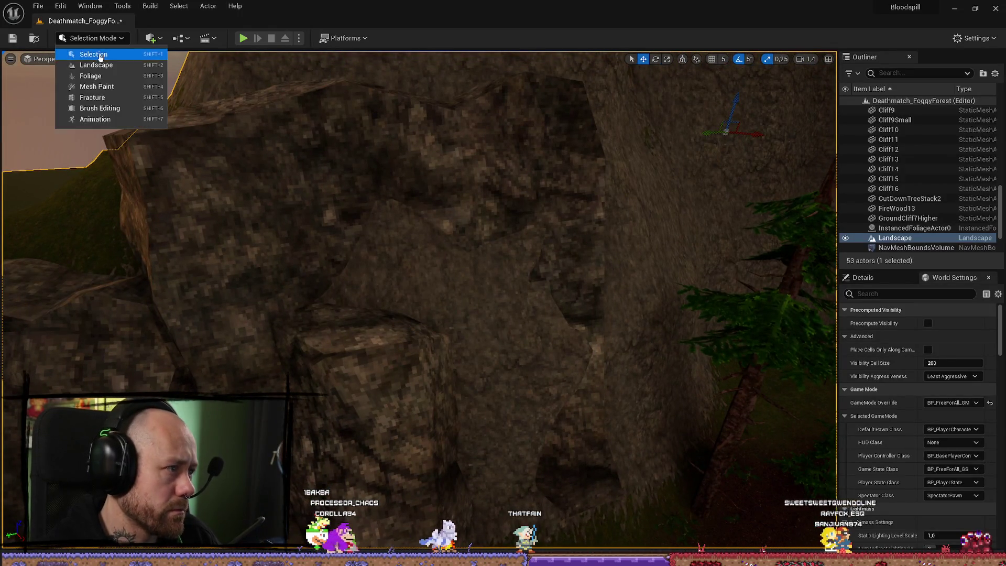
{"action": "left_click", "coordinate": [94, 63]}
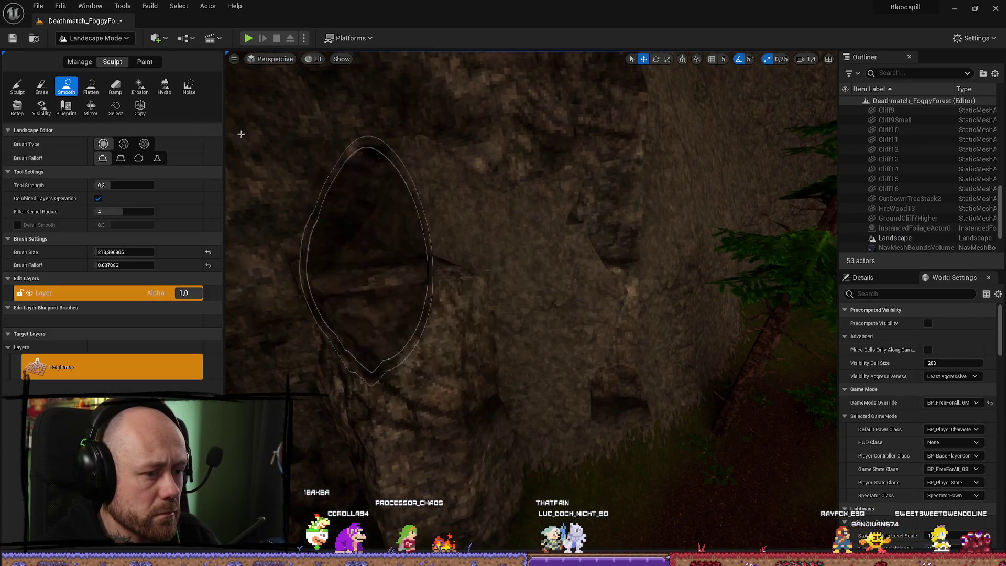
{"action": "left_click", "coordinate": [91, 87]}
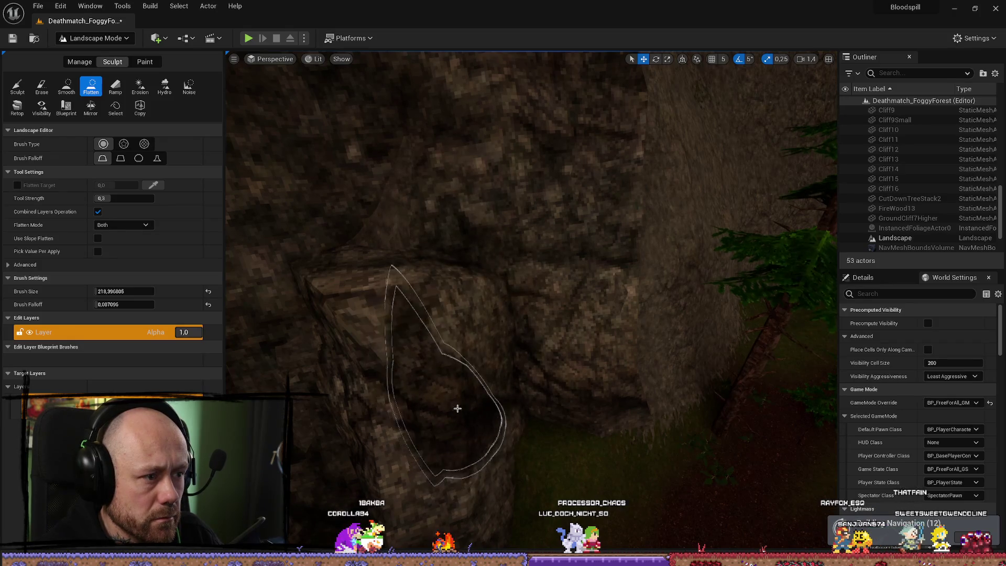
{"action": "scroll", "coordinate": [433, 362], "scroll_direction": "down", "scroll_amount": 5}
{"action": "scroll", "coordinate": [514, 370], "scroll_direction": "up", "scroll_amount": 5}
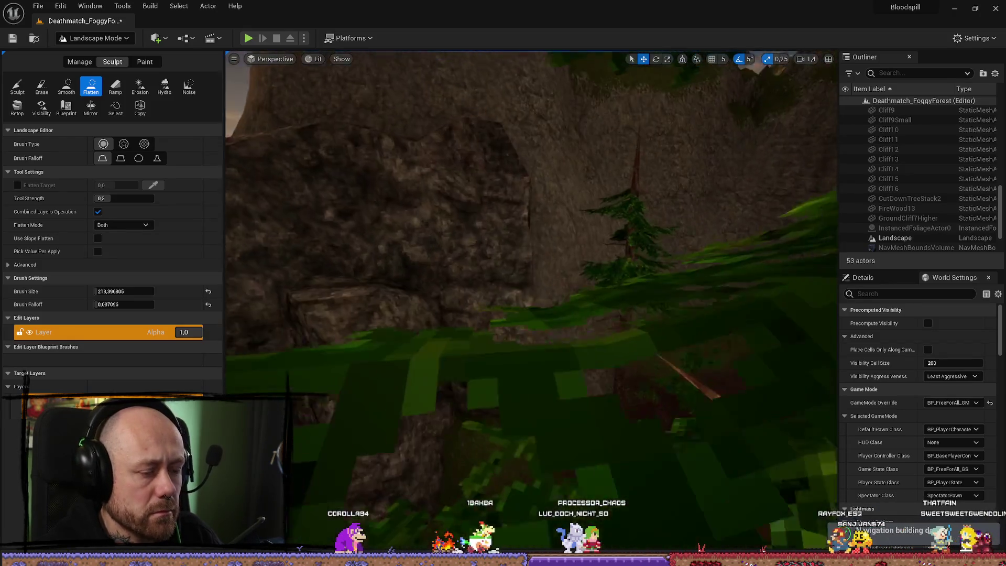
{"action": "scroll", "coordinate": [749, 432], "scroll_direction": "up", "scroll_amount": 5}
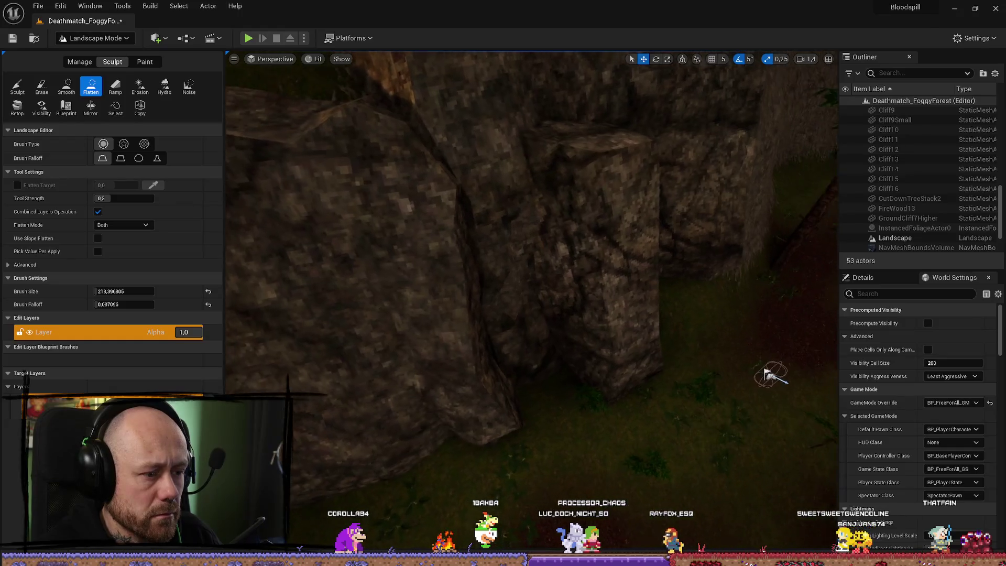
{"action": "scroll", "coordinate": [532, 301], "scroll_direction": "down", "scroll_amount": 5}
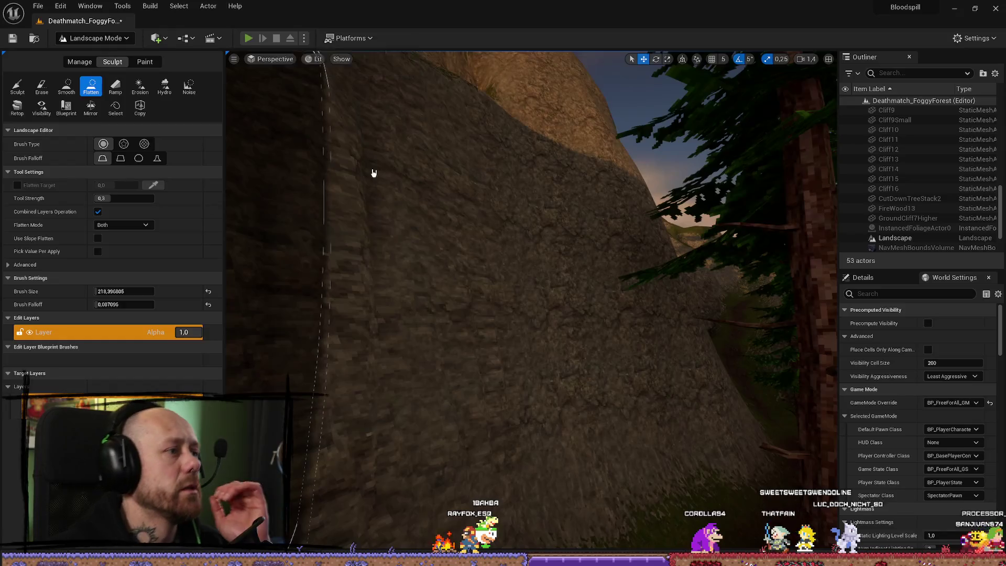
{"action": "key", "text": "F11"}
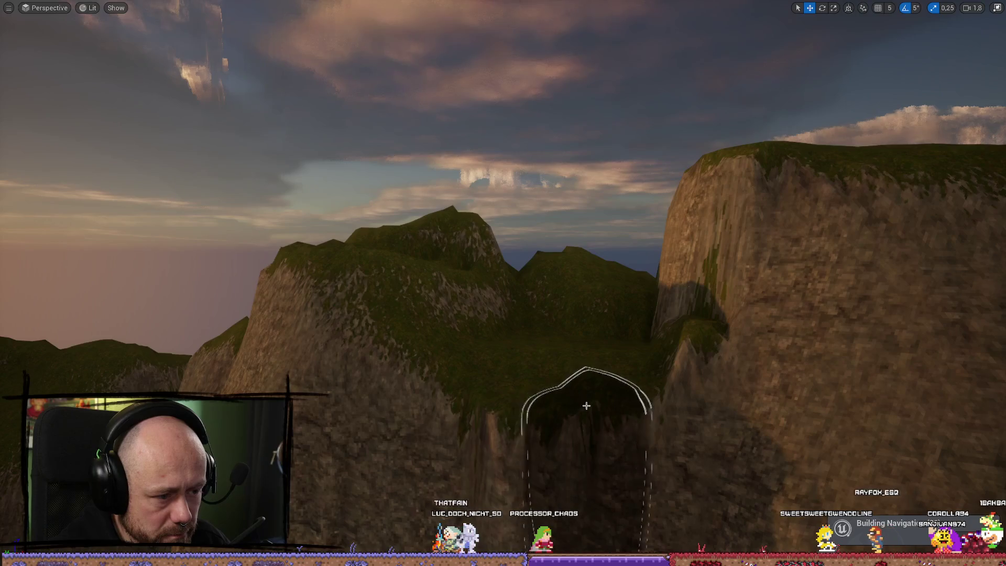
Step: Frame the edited cliff gap, undo the last Flatten edit and restore the full editor layout
{"action": "key", "text": "f"}
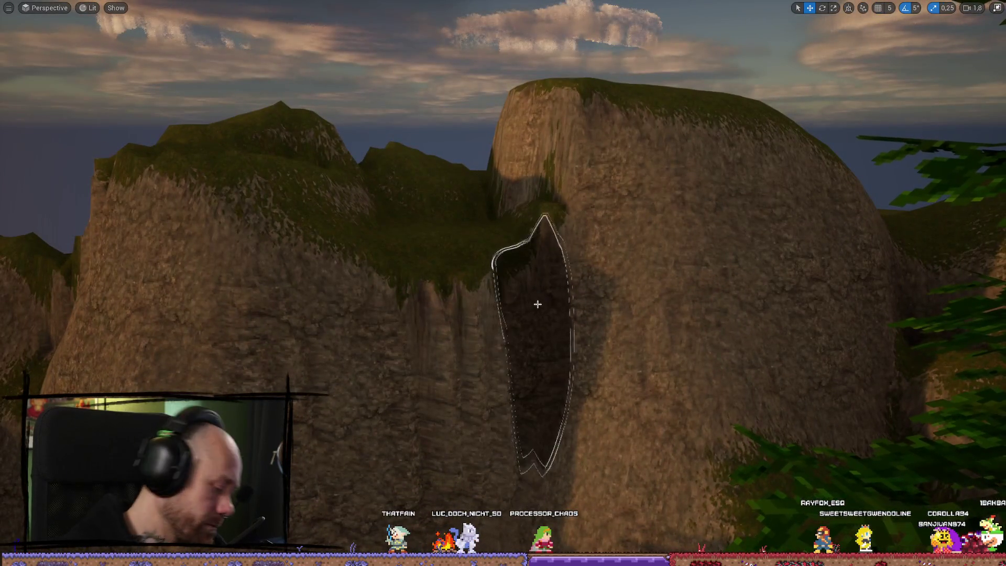
{"action": "key", "text": "ctrl+z"}
{"action": "key", "text": "F11"}
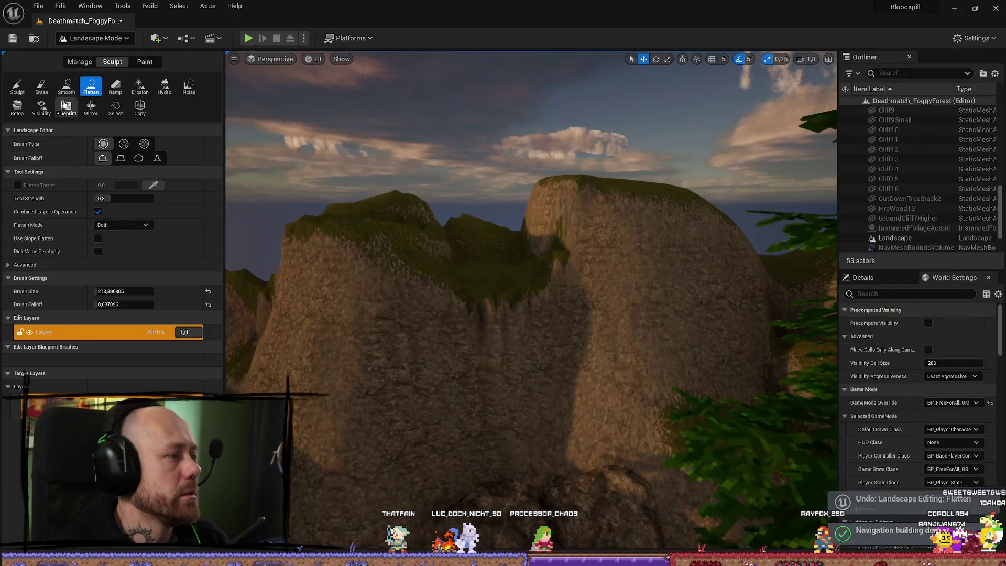
Step: Switch the sculpting brush to Smooth and soften the terrain along the cliff tops
{"action": "left_click", "coordinate": [67, 86]}
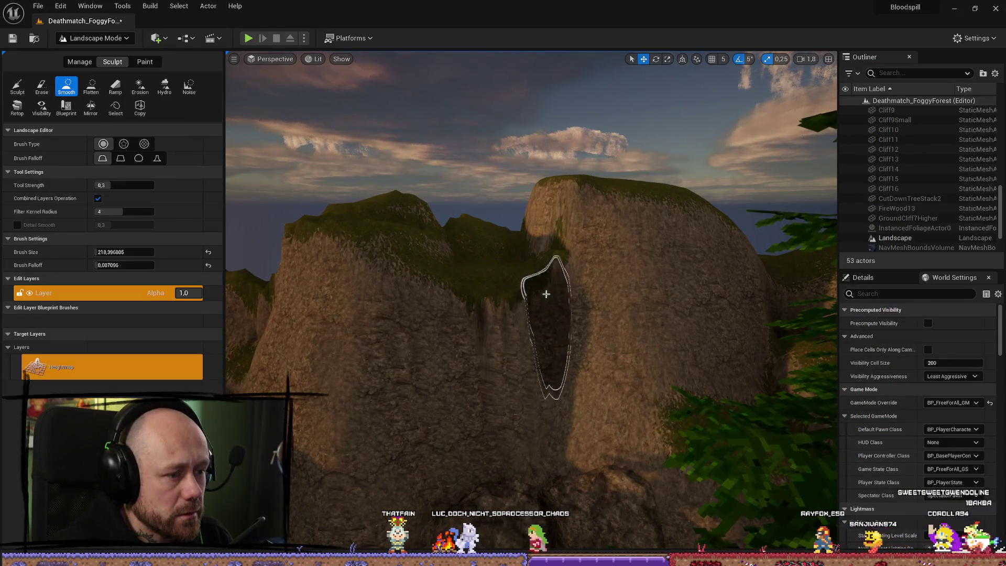
{"action": "mouse_move", "coordinate": [474, 281]}
{"action": "left_mouse_down"}
{"action": "mouse_move", "coordinate": [826, 408]}
{"action": "mouse_move", "coordinate": [483, 314]}
{"action": "left_mouse_up"}
{"action": "left_click", "coordinate": [17, 86]}
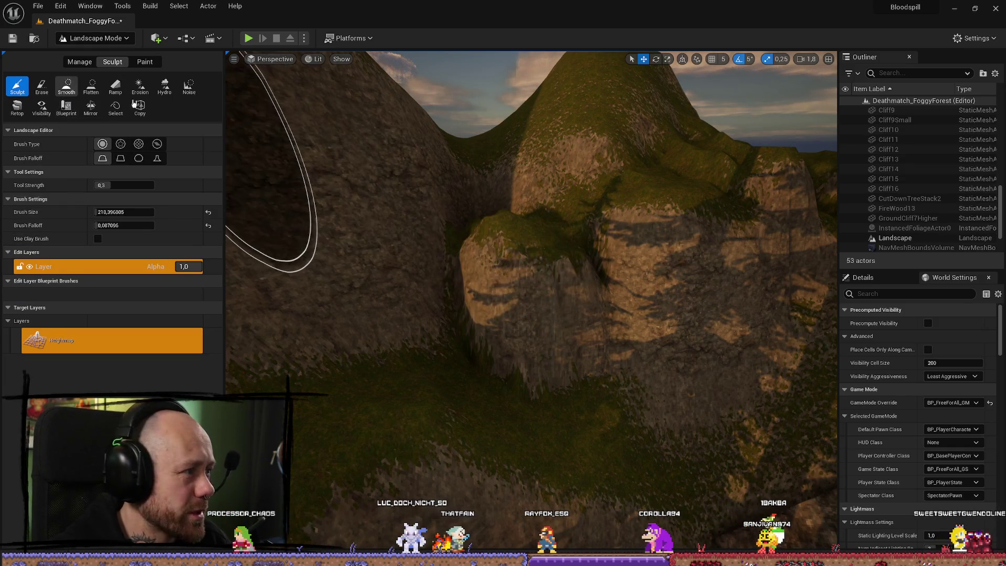
{"action": "left_click", "coordinate": [67, 87]}
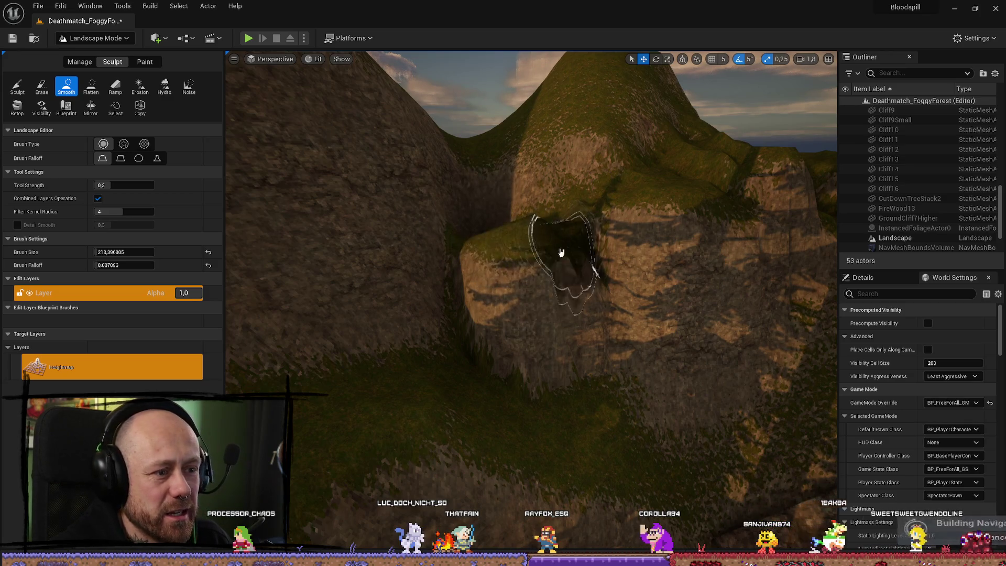
{"action": "scroll", "coordinate": [596, 258], "scroll_direction": "up", "scroll_amount": 5}
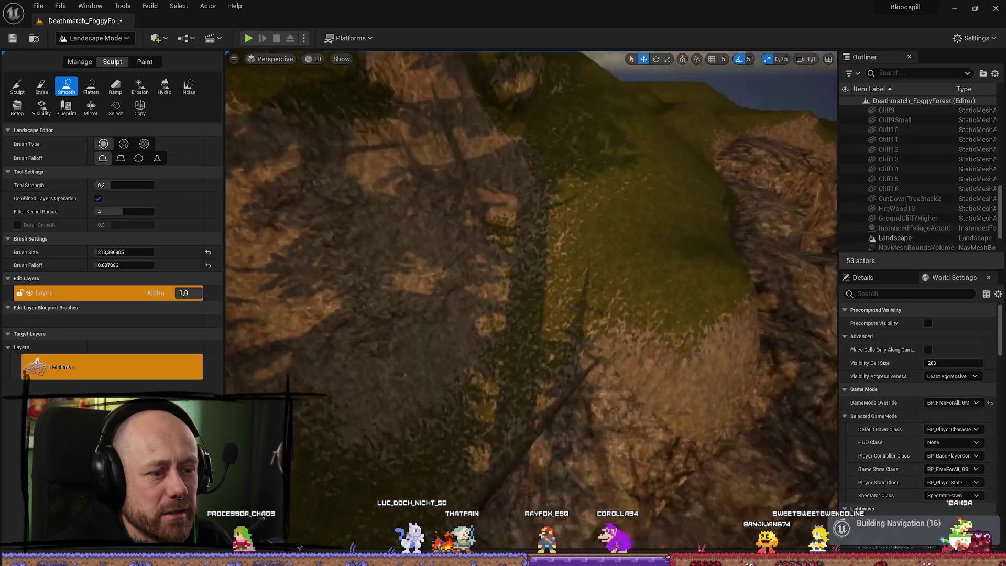
{"action": "scroll", "coordinate": [618, 202], "scroll_direction": "up", "scroll_amount": 5}
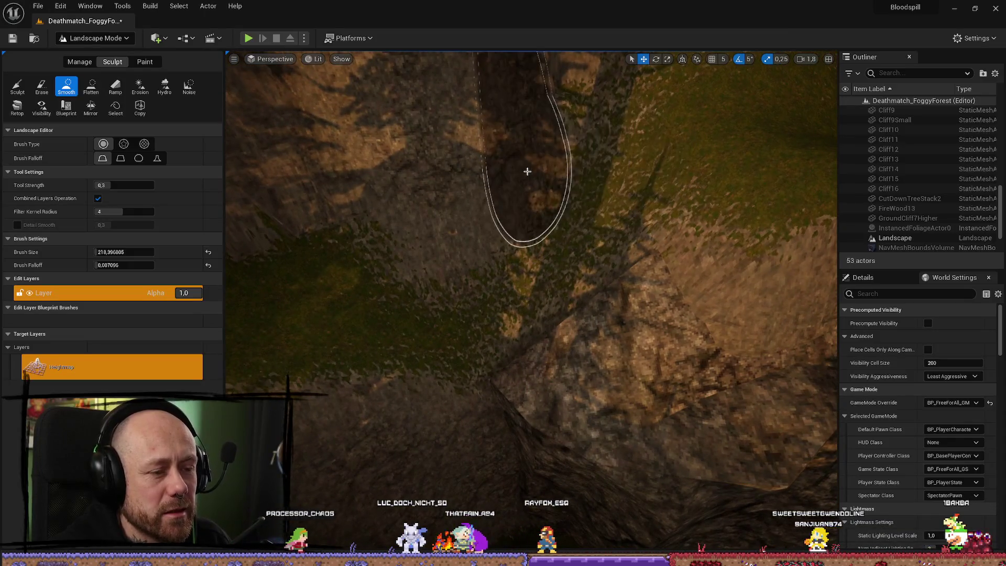
Step: Leave the landscape sculpting tools and return to Selection Mode
{"action": "left_click", "coordinate": [94, 38]}
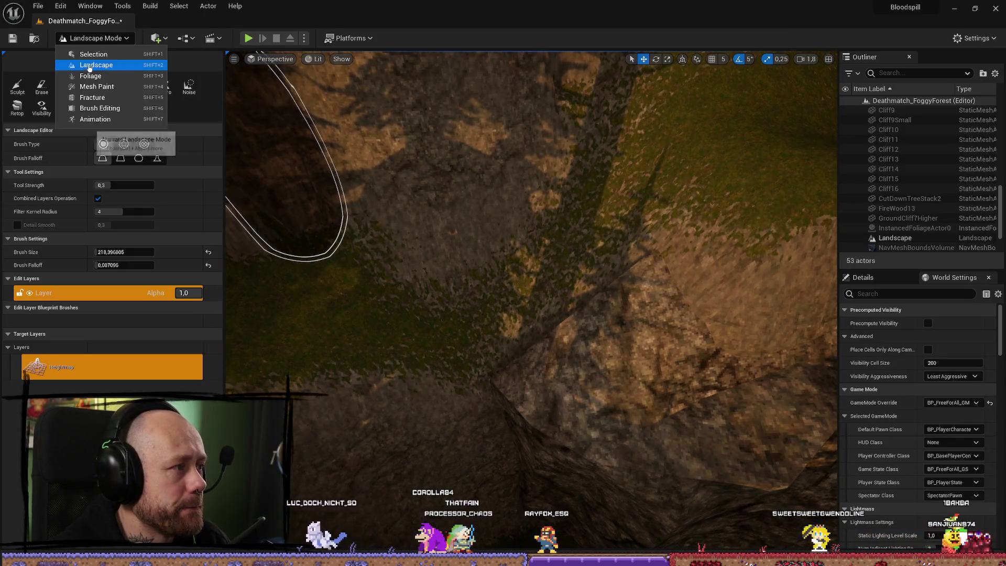
{"action": "left_click", "coordinate": [90, 65]}
{"action": "left_click", "coordinate": [80, 62]}
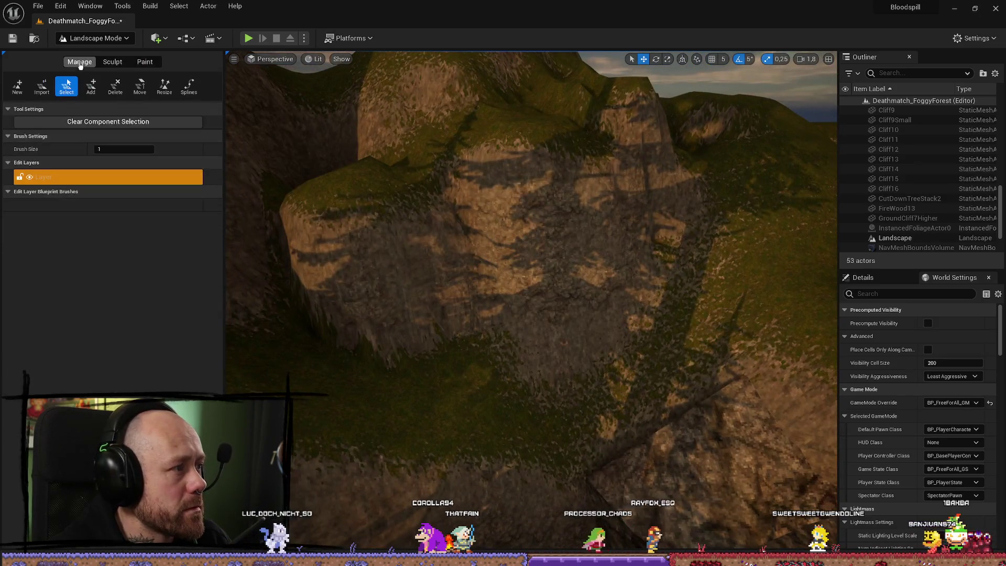
{"action": "left_click", "coordinate": [112, 62]}
{"action": "left_click", "coordinate": [95, 38]}
{"action": "left_click", "coordinate": [87, 53]}
Step: Drag a new cliff rock, Cliff17, from the landscape mesh assets onto the slope
{"action": "left_click", "coordinate": [550, 303]}
{"action": "mouse_move", "coordinate": [550, 303]}
{"action": "left_mouse_down"}
{"action": "mouse_move", "coordinate": [563, 382]}
{"action": "mouse_move", "coordinate": [534, 378]}
{"action": "mouse_move", "coordinate": [524, 362]}
{"action": "left_mouse_up"}
{"action": "key", "text": "ctrl+space"}
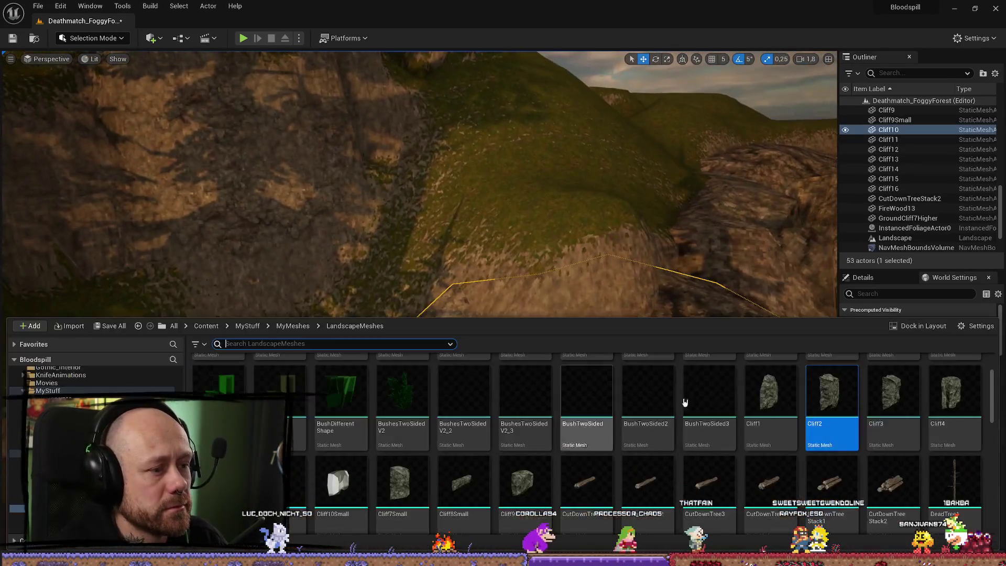
{"action": "mouse_move", "coordinate": [769, 393]}
{"action": "left_mouse_down"}
{"action": "mouse_move", "coordinate": [714, 325]}
{"action": "mouse_move", "coordinate": [474, 303]}
{"action": "mouse_move", "coordinate": [471, 274]}
{"action": "left_mouse_up"}
Step: Scale Cliff17 up and rotate it by 15 degrees
{"action": "key", "text": "e"}
{"action": "key", "text": "r"}
{"action": "key", "text": "e"}
{"action": "mouse_move", "coordinate": [475, 285]}
{"action": "left_mouse_down"}
{"action": "mouse_move", "coordinate": [472, 296]}
{"action": "mouse_move", "coordinate": [490, 298]}
{"action": "mouse_move", "coordinate": [504, 270]}
{"action": "left_mouse_up"}
{"action": "key", "text": "w"}
{"action": "key", "text": "f"}
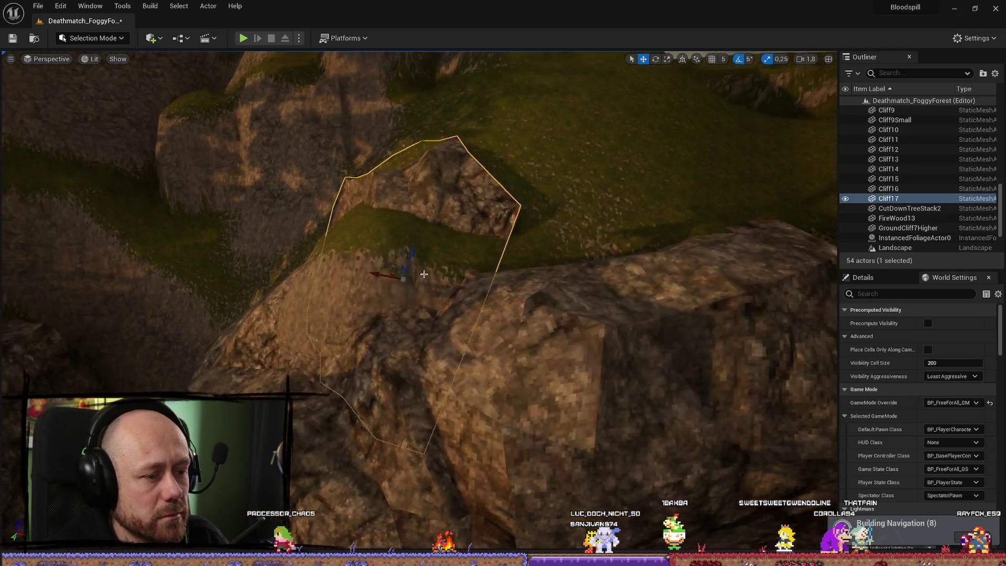
Step: Stand Cliff17 upright, nudge it right against the slope, and reopen the landscape meshes
{"action": "key", "text": "e"}
{"action": "mouse_move", "coordinate": [375, 271]}
{"action": "left_mouse_down"}
{"action": "mouse_move", "coordinate": [281, 267]}
{"action": "mouse_move", "coordinate": [265, 243]}
{"action": "mouse_move", "coordinate": [303, 235]}
{"action": "mouse_move", "coordinate": [279, 245]}
{"action": "left_mouse_up"}
{"action": "scroll", "coordinate": [336, 251], "scroll_direction": "up", "scroll_amount": 5}
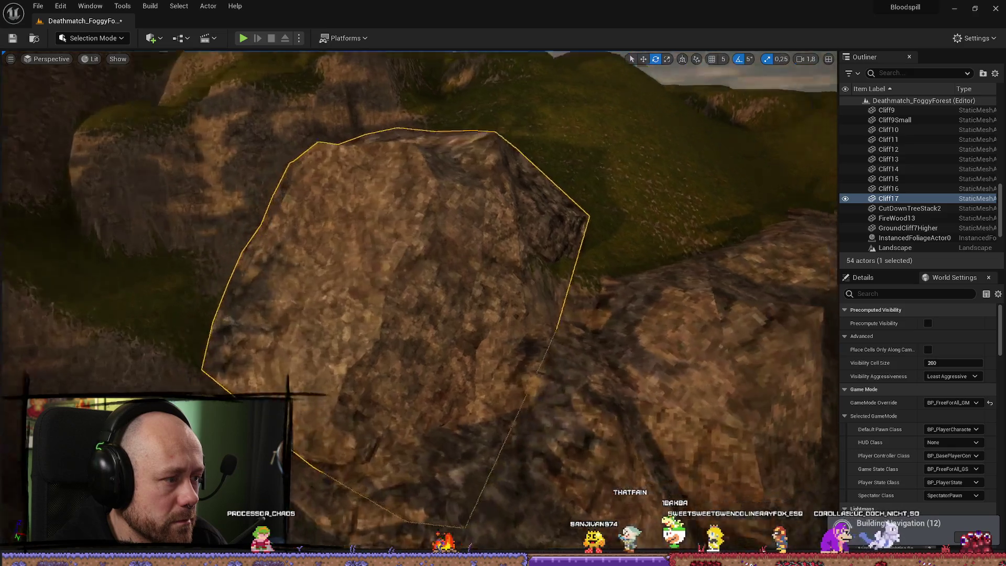
{"action": "scroll", "coordinate": [345, 248], "scroll_direction": "down", "scroll_amount": 5}
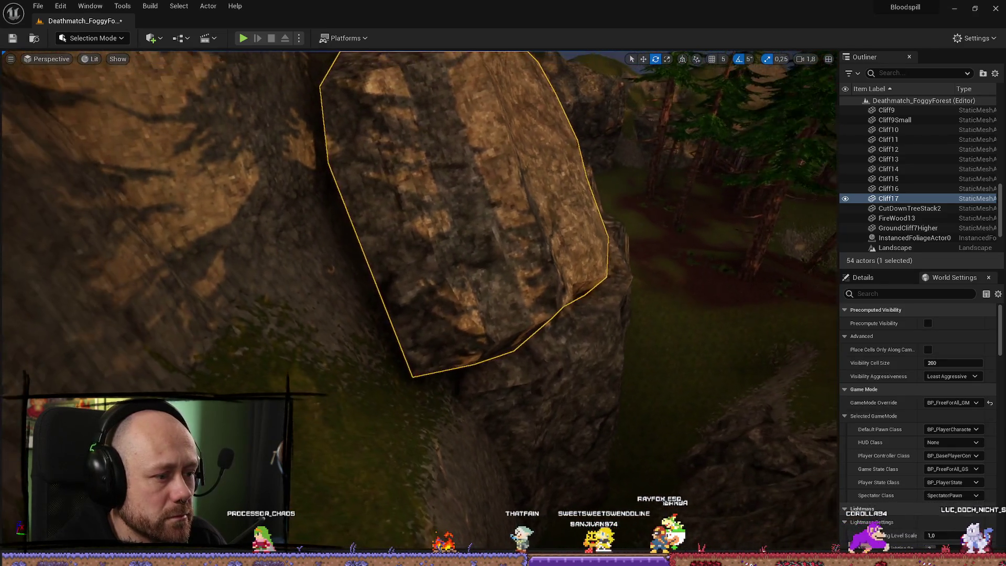
{"action": "key", "text": "w"}
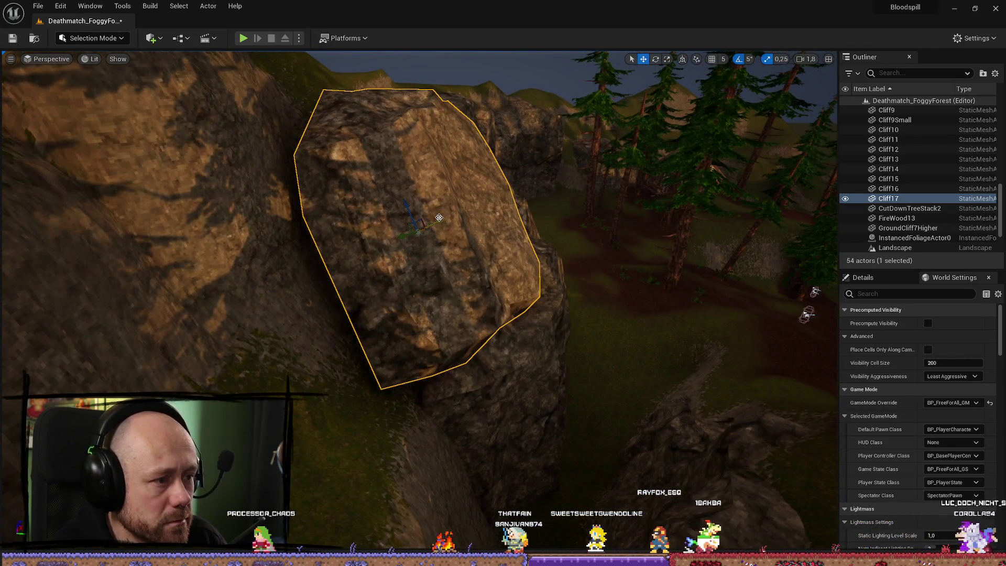
{"action": "mouse_move", "coordinate": [432, 219]}
{"action": "left_mouse_down"}
{"action": "mouse_move", "coordinate": [407, 211]}
{"action": "mouse_move", "coordinate": [401, 275]}
{"action": "mouse_move", "coordinate": [366, 285]}
{"action": "mouse_move", "coordinate": [298, 268]}
{"action": "mouse_move", "coordinate": [723, 366]}
{"action": "left_mouse_up"}
{"action": "key", "text": "ctrl+space"}
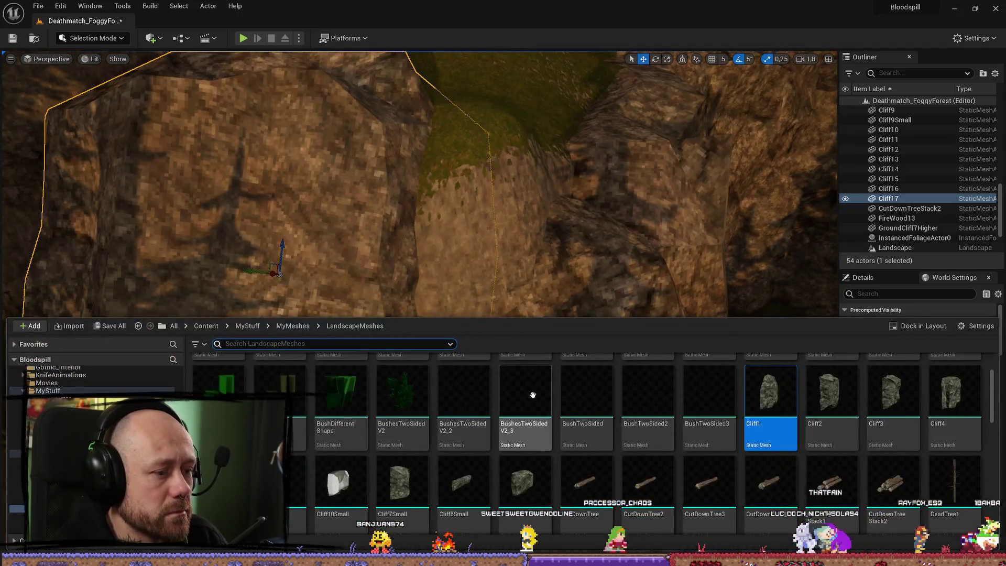
Step: Drop a Cliff9Small rock into the gap between the cliff rocks and rotate it
{"action": "scroll", "coordinate": [514, 454], "scroll_direction": "down", "scroll_amount": 1}
{"action": "mouse_move", "coordinate": [502, 436]}
{"action": "left_mouse_down"}
{"action": "mouse_move", "coordinate": [496, 300]}
{"action": "mouse_move", "coordinate": [467, 378]}
{"action": "mouse_move", "coordinate": [470, 402]}
{"action": "left_mouse_up"}
{"action": "key", "text": "e"}
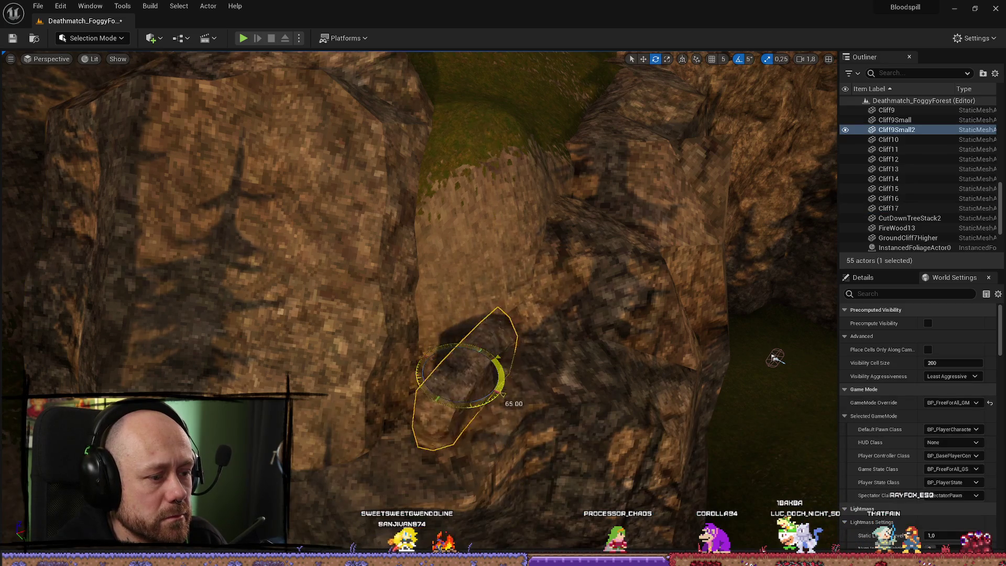
{"action": "mouse_move", "coordinate": [464, 388]}
{"action": "left_mouse_down"}
{"action": "mouse_move", "coordinate": [558, 304]}
{"action": "mouse_move", "coordinate": [551, 321]}
{"action": "mouse_move", "coordinate": [566, 322]}
{"action": "mouse_move", "coordinate": [638, 231]}
{"action": "left_mouse_up"}
Step: Scale Cliff9Small2 up, raise it slightly, and start a play test
{"action": "key", "text": "r"}
{"action": "key", "text": "w"}
{"action": "left_click_drag", "start_coordinate": [703, 315], "coordinate": [617, 365]}
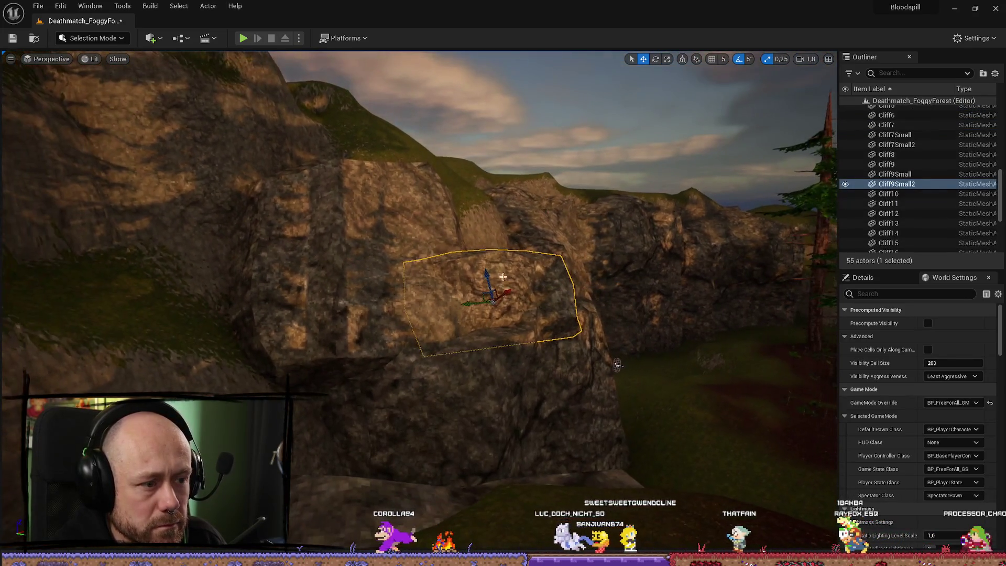
{"action": "key", "text": "r"}
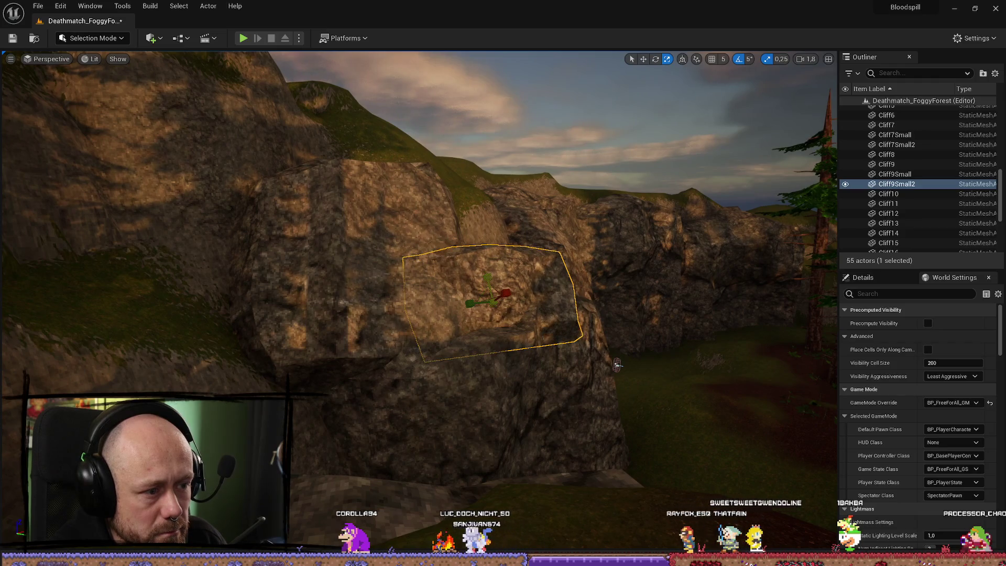
{"action": "left_click_drag", "start_coordinate": [482, 263], "coordinate": [482, 260]}
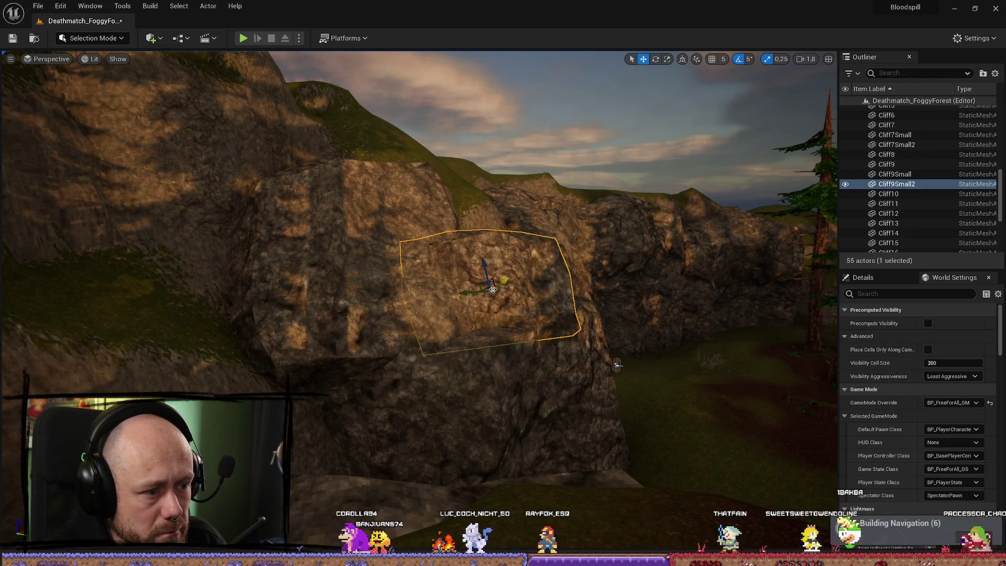
{"action": "left_click", "coordinate": [243, 39]}
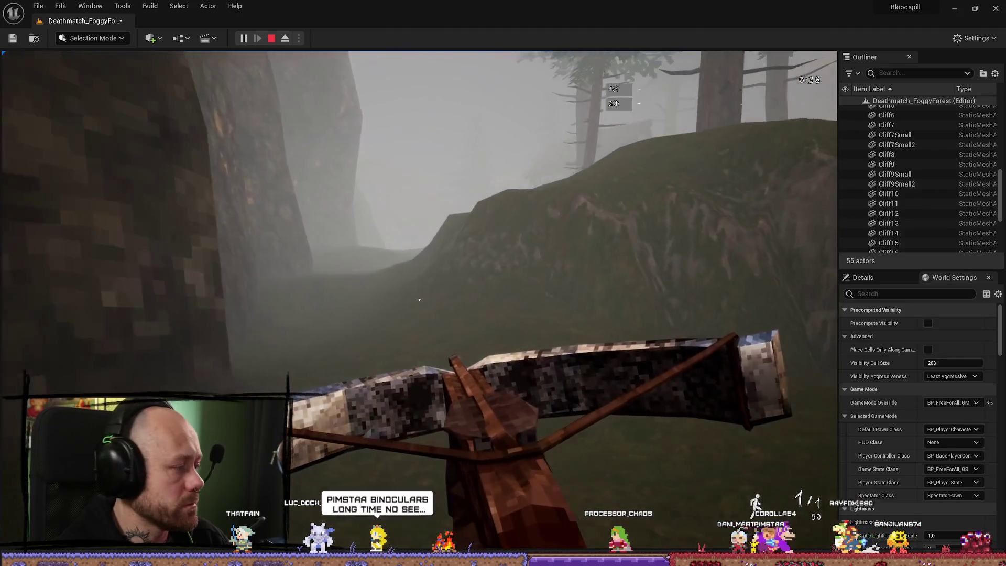
Step: Press Esc to stop the Play In Editor session and return to the editor viewport
{"action": "key", "text": "Escape"}
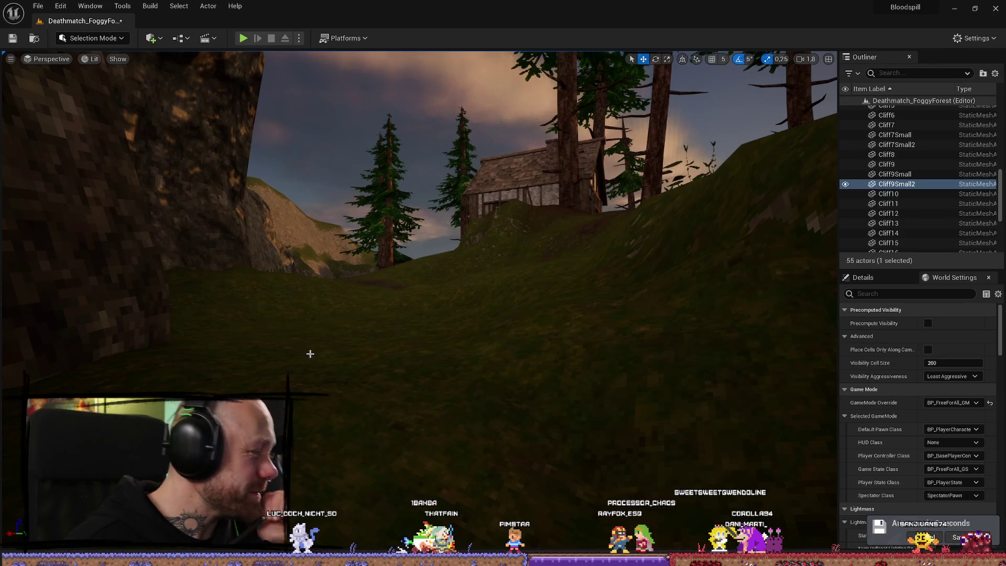
Step: Fly the camera past the hut to inspect the cliffs, then launch a play test with Alt+P
{"action": "key", "text": "w"}
{"action": "scroll", "coordinate": [420, 262], "scroll_direction": "up", "scroll_amount": 1}
{"action": "key", "text": "w"}
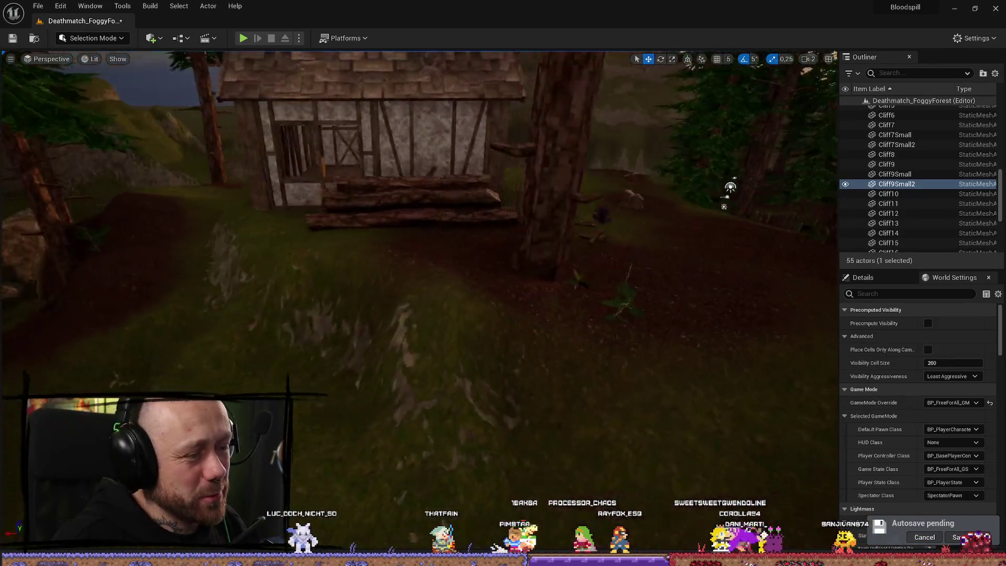
{"action": "key", "text": "w"}
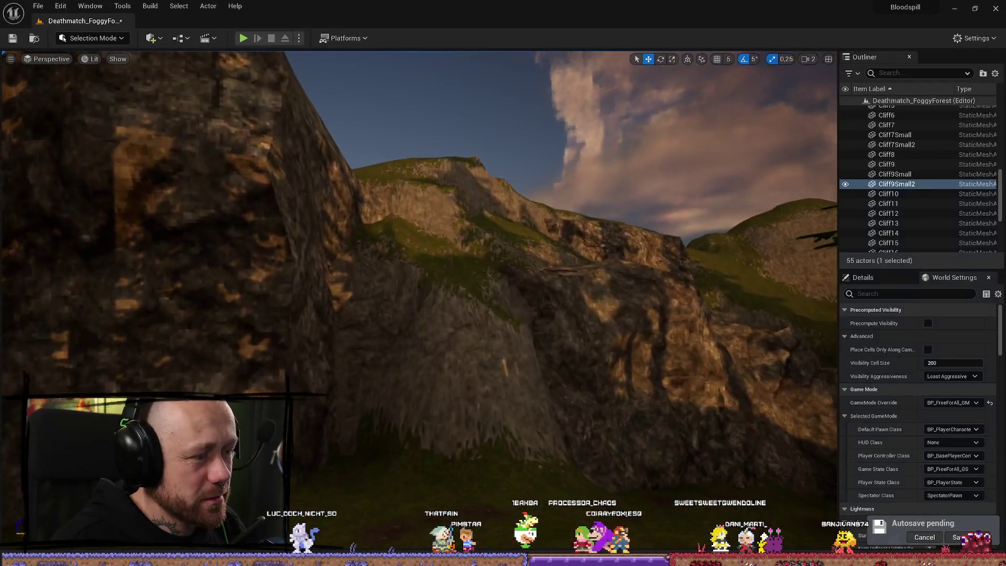
{"action": "key", "text": "w"}
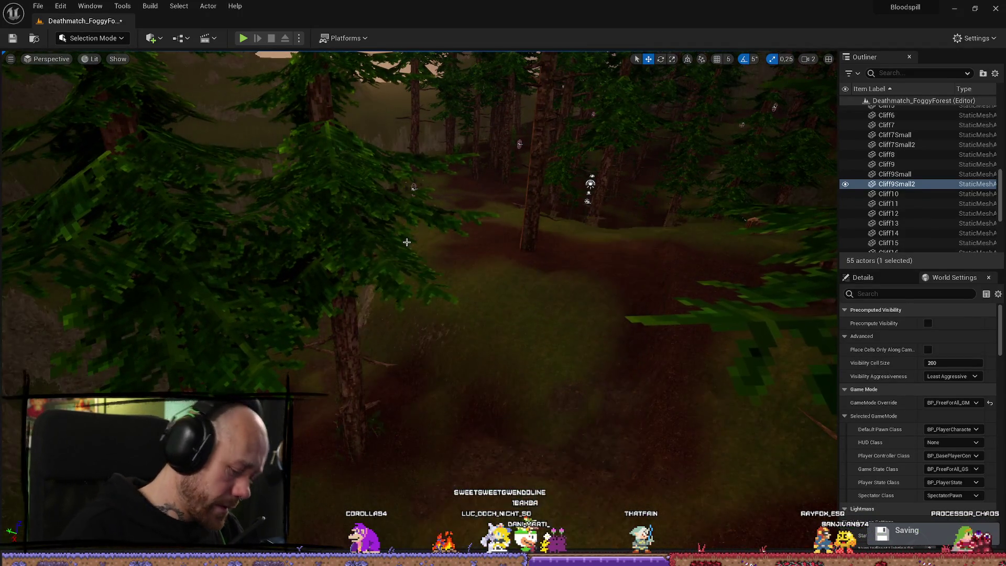
{"action": "key", "text": "alt+p"}
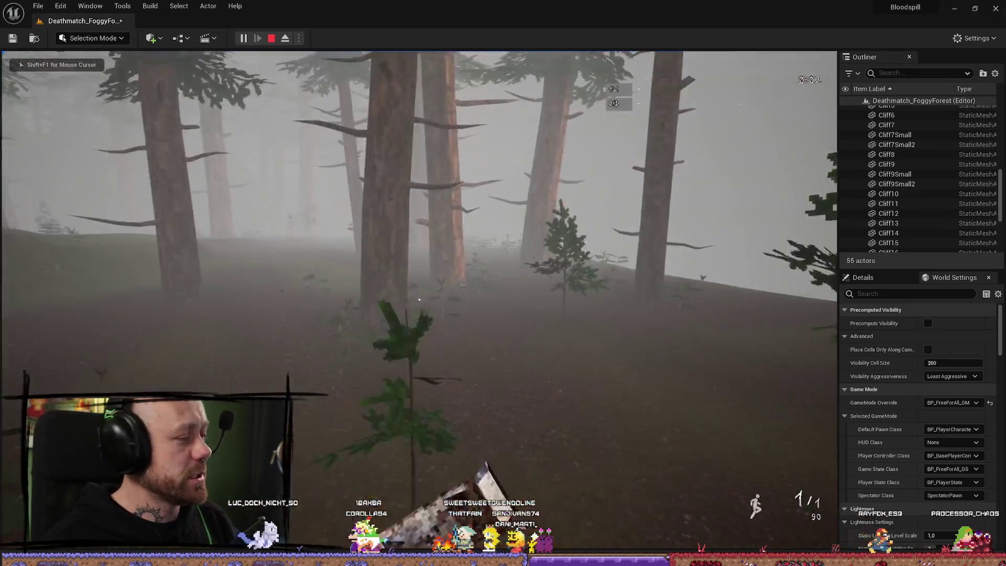
Step: Switch to the sword, swing at a tree, walk through the forest, then stop the play test
{"action": "key", "text": "w"}
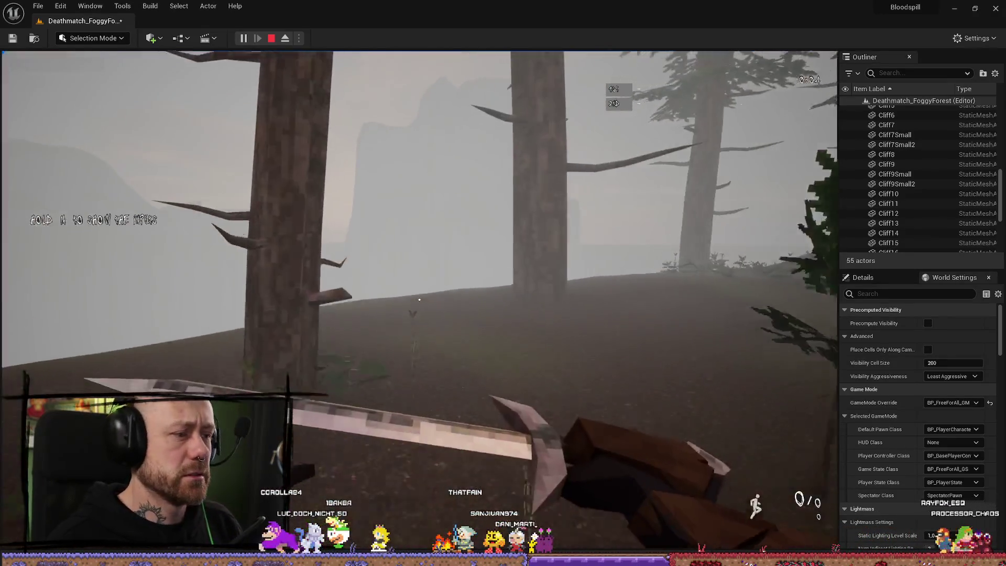
{"action": "left_click", "coordinate": [420, 299]}
{"action": "key", "text": "w"}
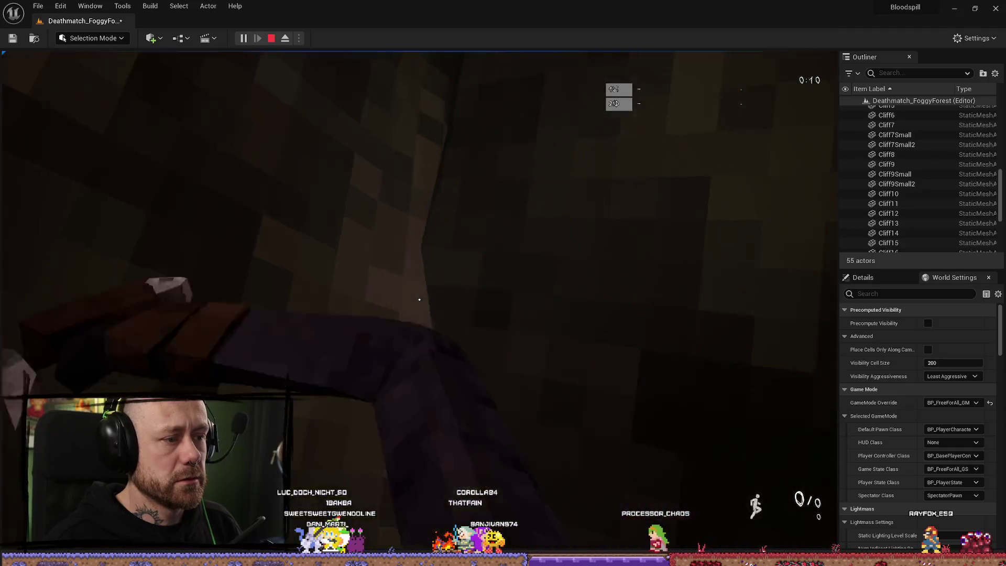
{"action": "key", "text": "w"}
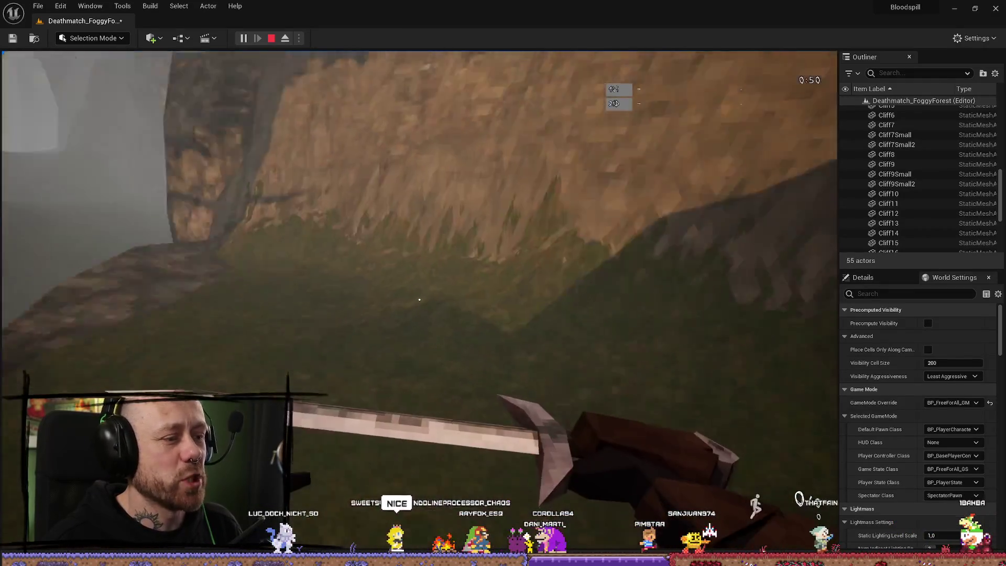
{"action": "key", "text": "Escape"}
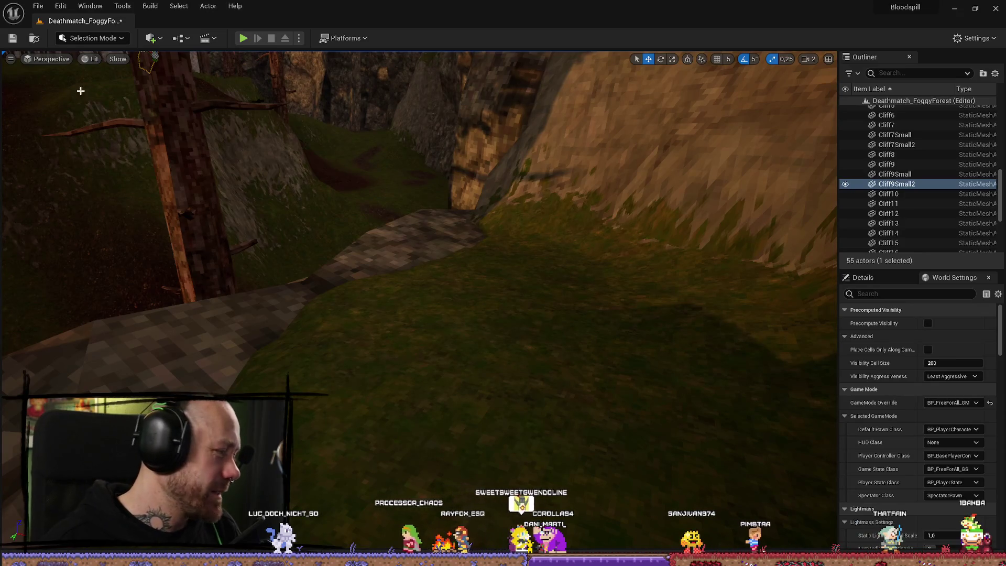
{"action": "left_click", "coordinate": [240, 37]}
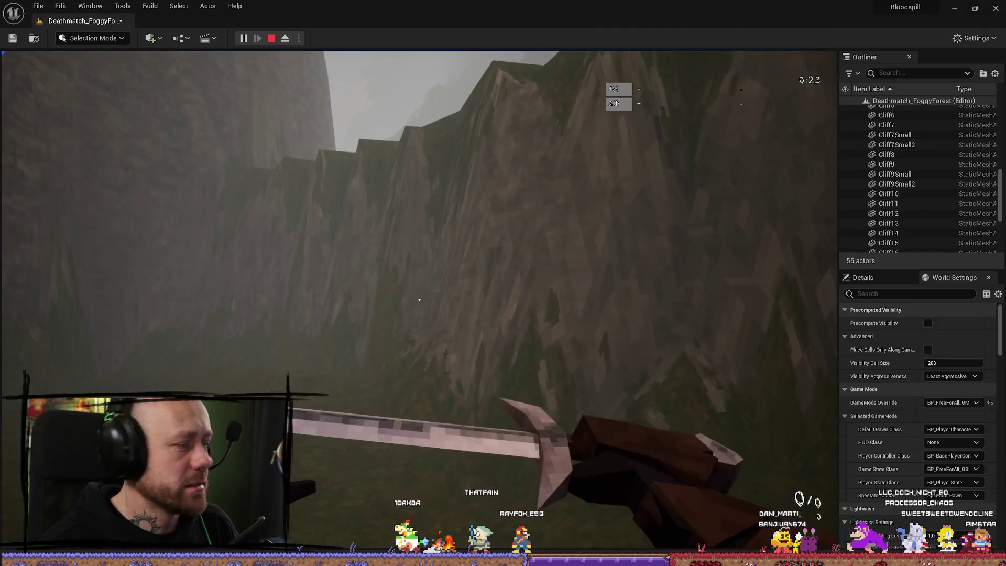
{"action": "key", "text": "Escape"}
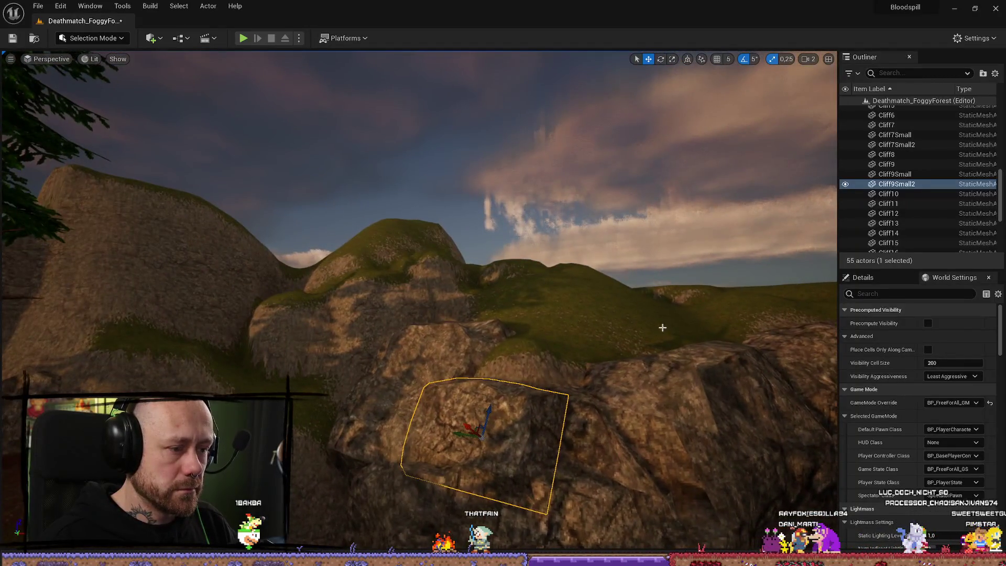
Step: Select the Landscape and fly over the hillside and house, then start a play test past the loadout screen
{"action": "left_click", "coordinate": [663, 327]}
{"action": "key", "text": "w"}
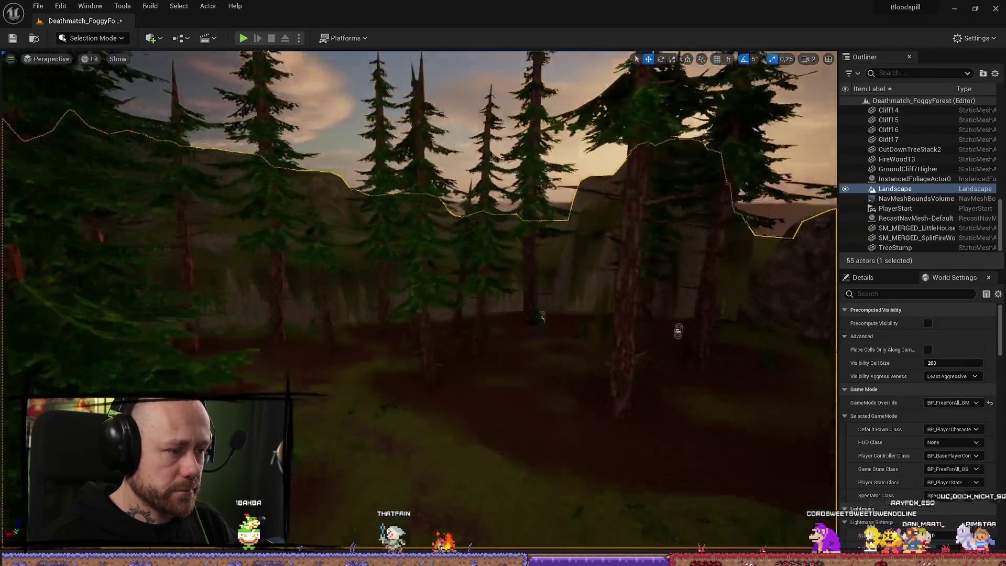
{"action": "key", "text": "s"}
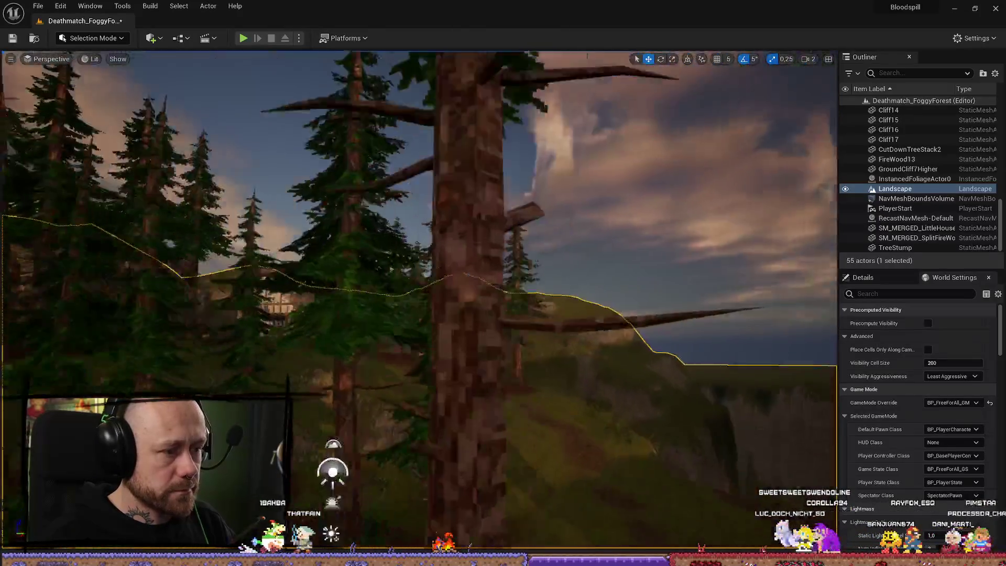
{"action": "key", "text": "w"}
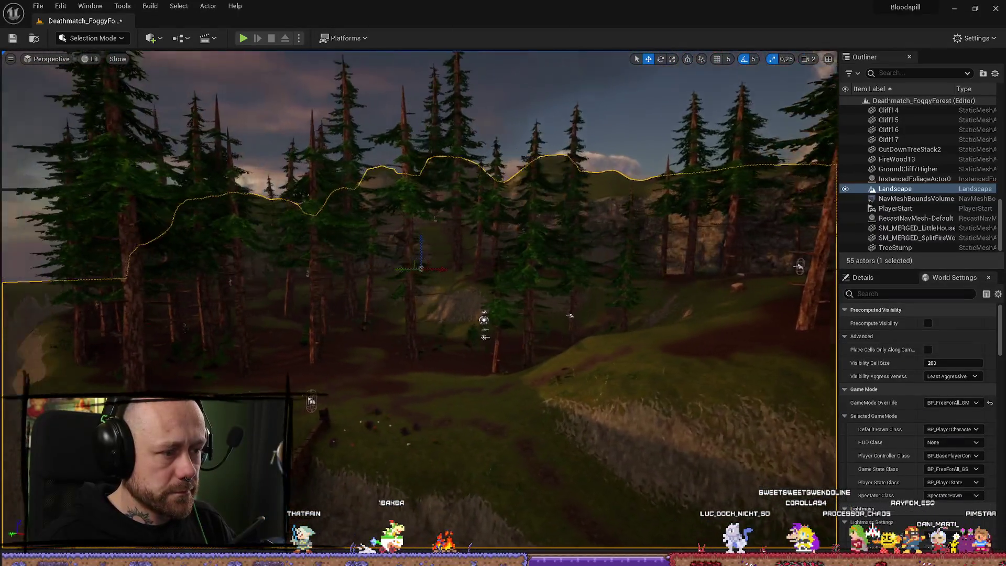
{"action": "key", "text": "w"}
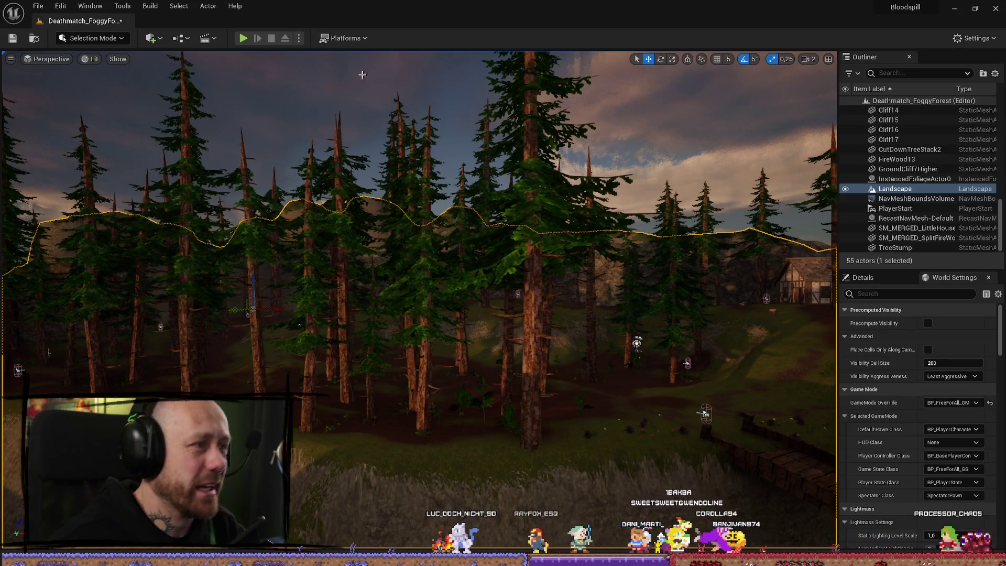
{"action": "key", "text": "alt+p"}
{"action": "left_click", "coordinate": [418, 483]}
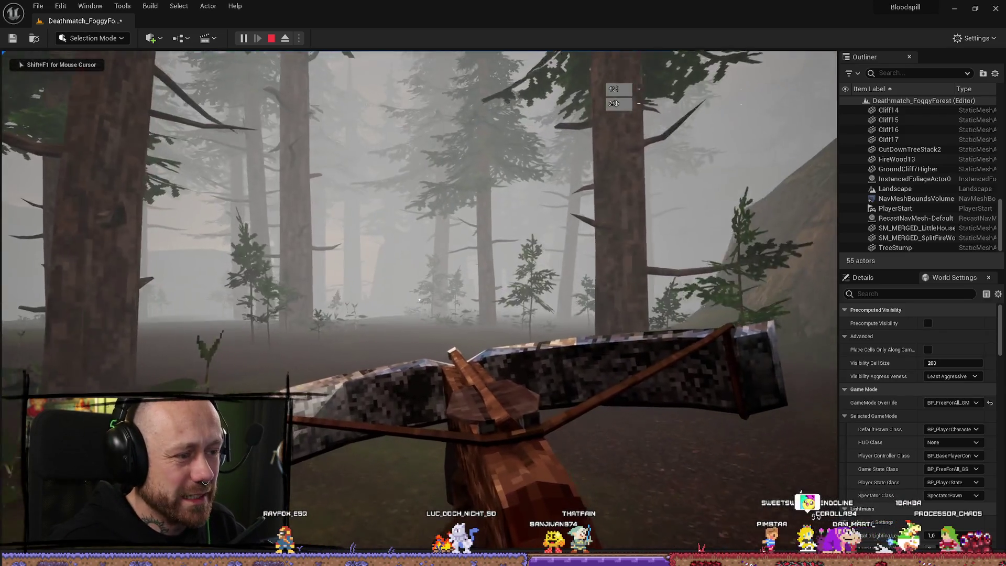
Step: Swap to the sword and swing it, swap weapons back, then stop the play test
{"action": "scroll", "coordinate": [420, 283], "scroll_direction": "down", "scroll_amount": 1}
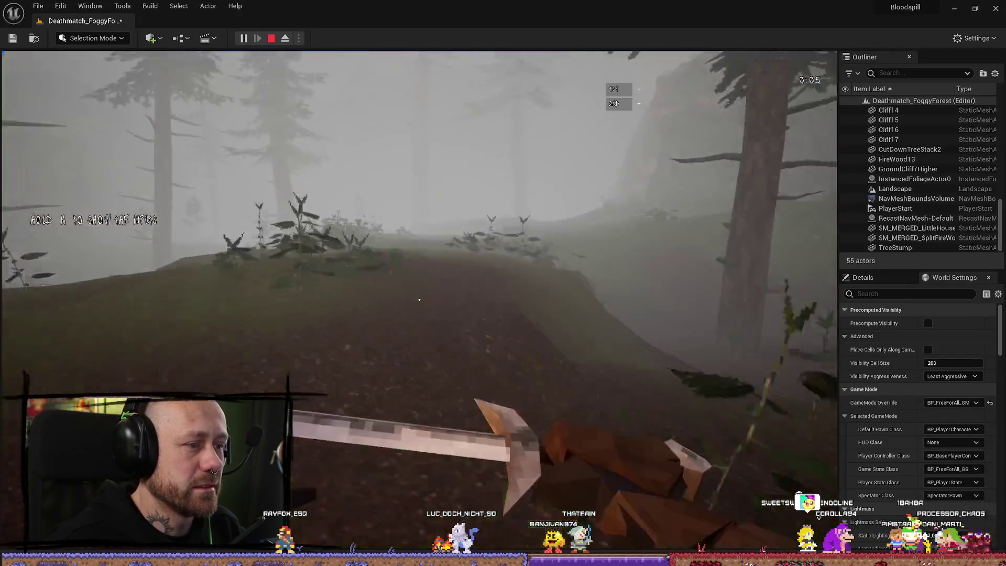
{"action": "left_click", "coordinate": [419, 299]}
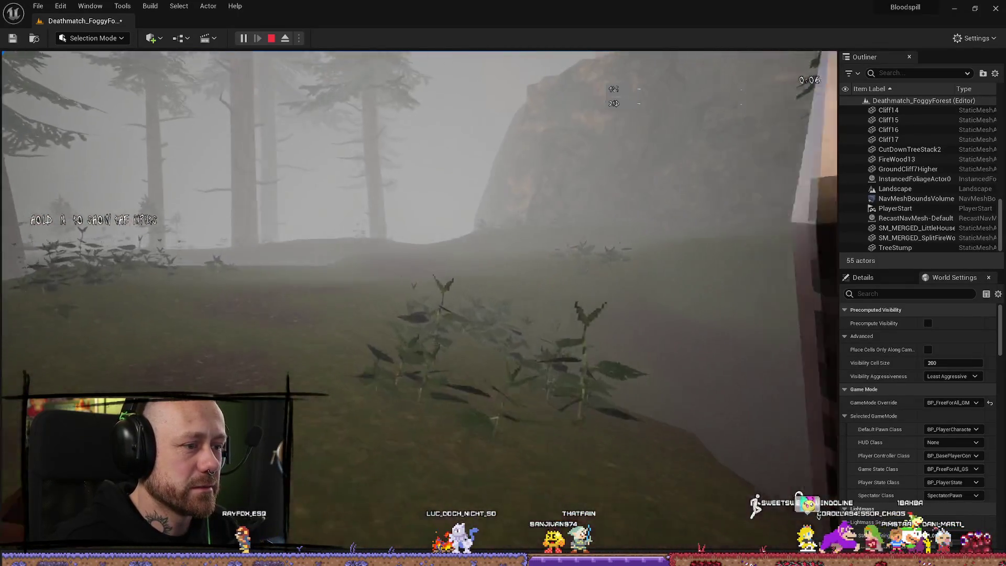
{"action": "scroll", "coordinate": [419, 299], "scroll_direction": "up", "scroll_amount": 1}
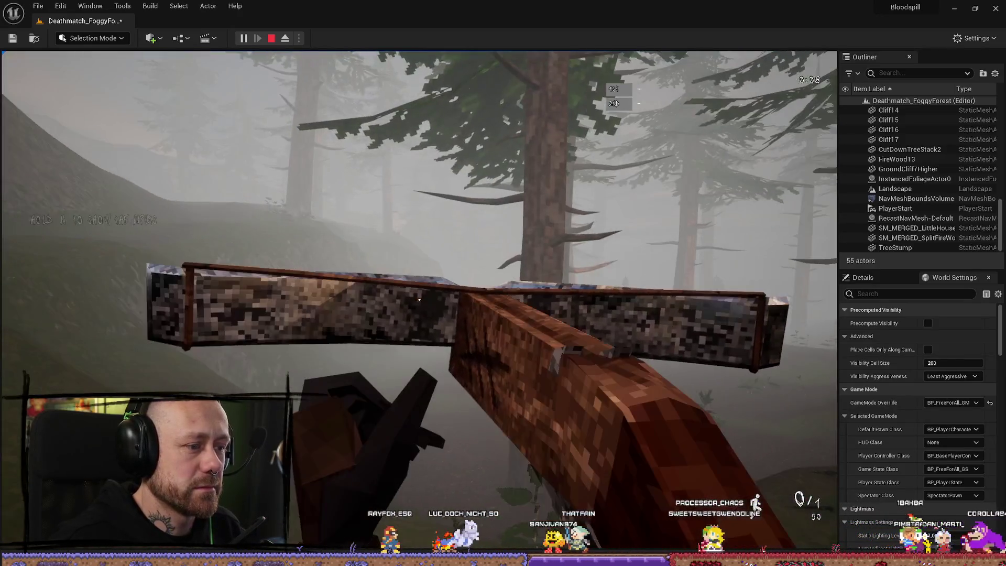
{"action": "key", "text": "Escape"}
{"action": "left_click", "coordinate": [720, 353]}
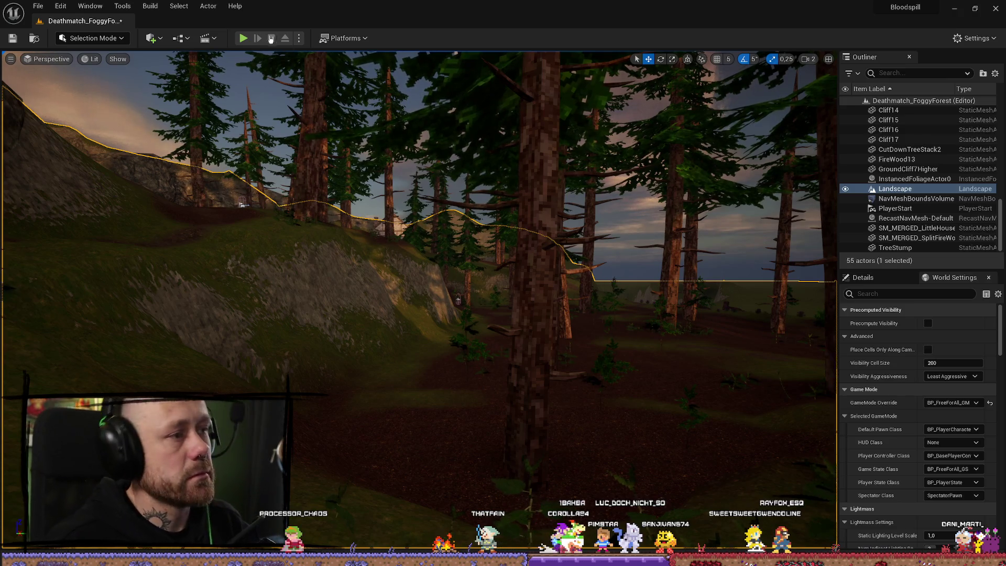
Step: Launch another play test with Alt+P, switch to the sword with 2, and attack repeatedly while roaming
{"action": "key", "text": "alt+p"}
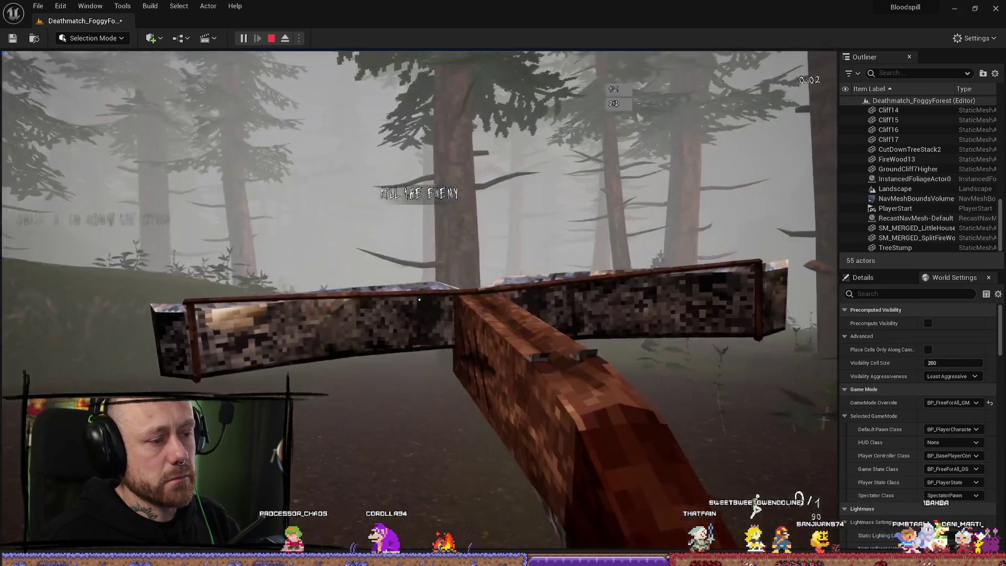
{"action": "key", "text": "2"}
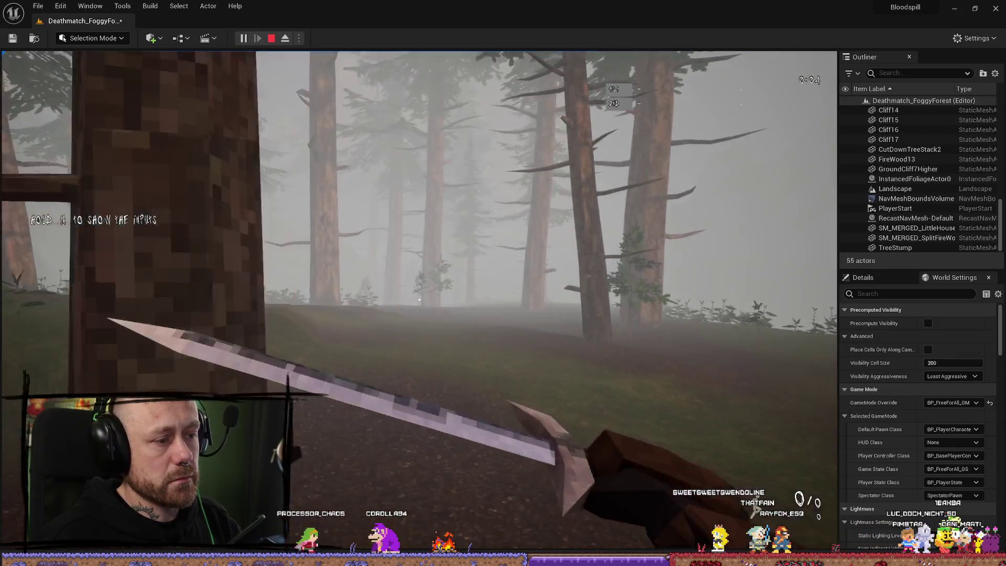
{"action": "key", "text": "w"}
{"action": "left_click", "coordinate": [419, 300]}
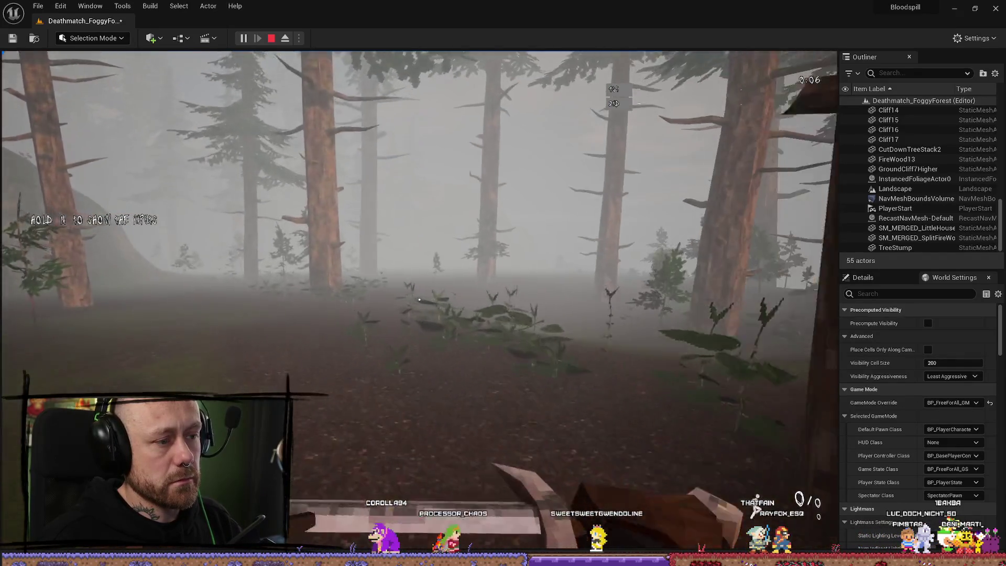
{"action": "left_click", "coordinate": [419, 300]}
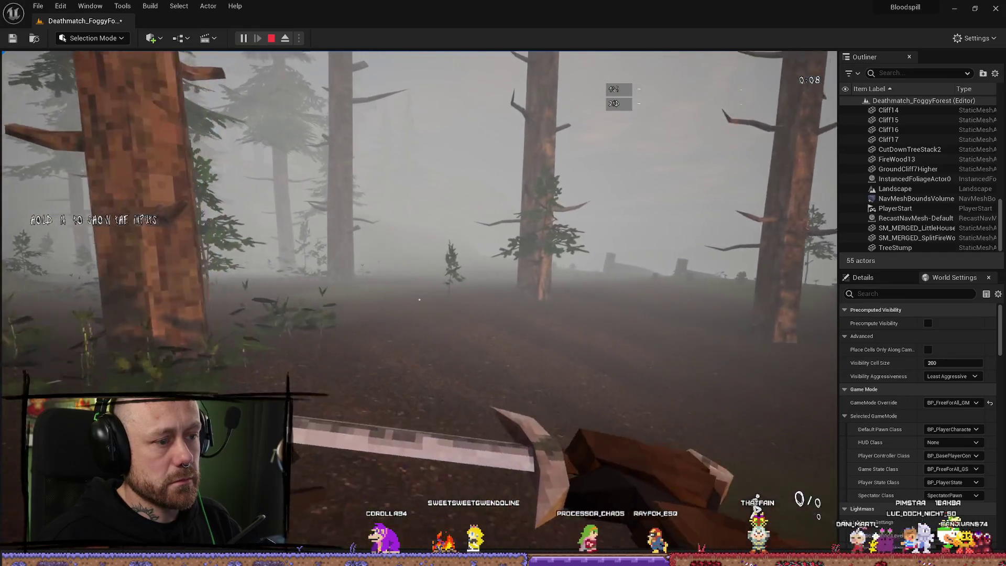
{"action": "left_click", "coordinate": [419, 300]}
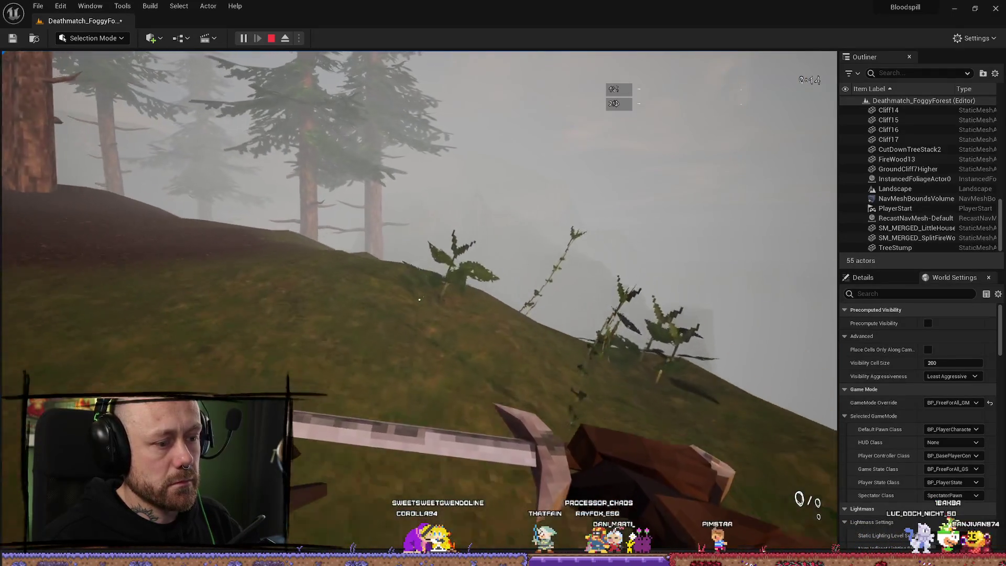
{"action": "left_click", "coordinate": [419, 300]}
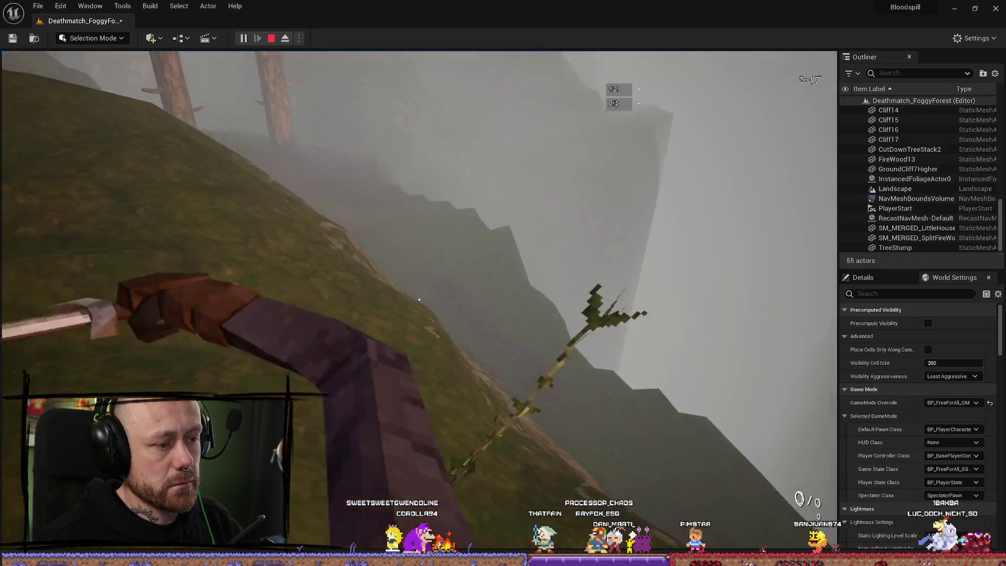
{"action": "left_click", "coordinate": [419, 300]}
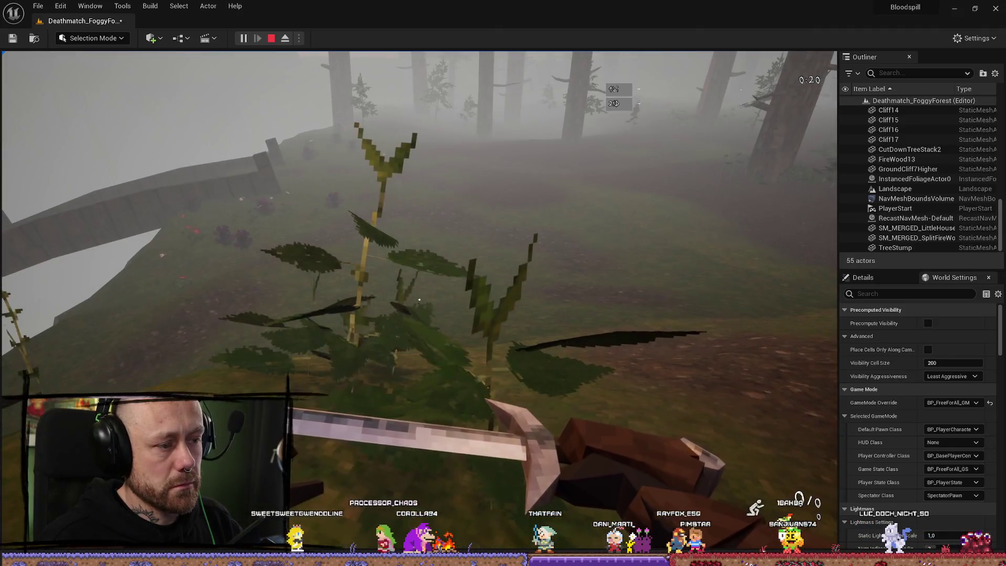
{"action": "left_click", "coordinate": [419, 300]}
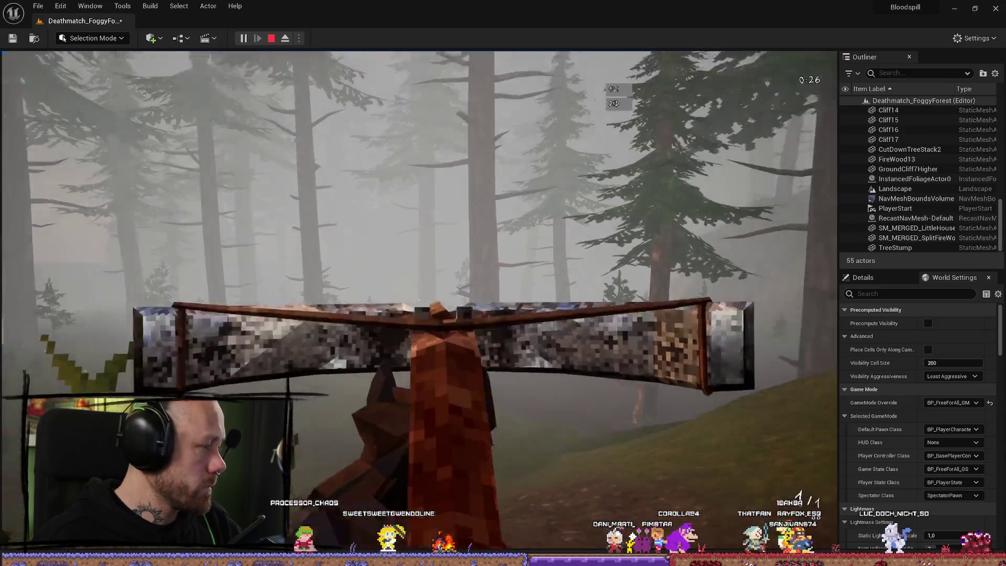
{"action": "left_click", "coordinate": [419, 300]}
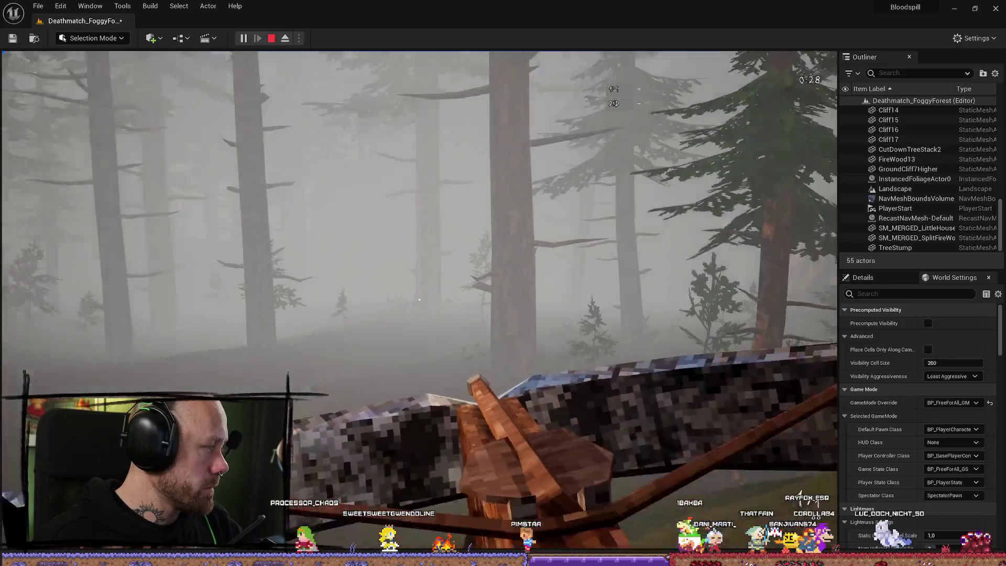
{"action": "left_click", "coordinate": [420, 300]}
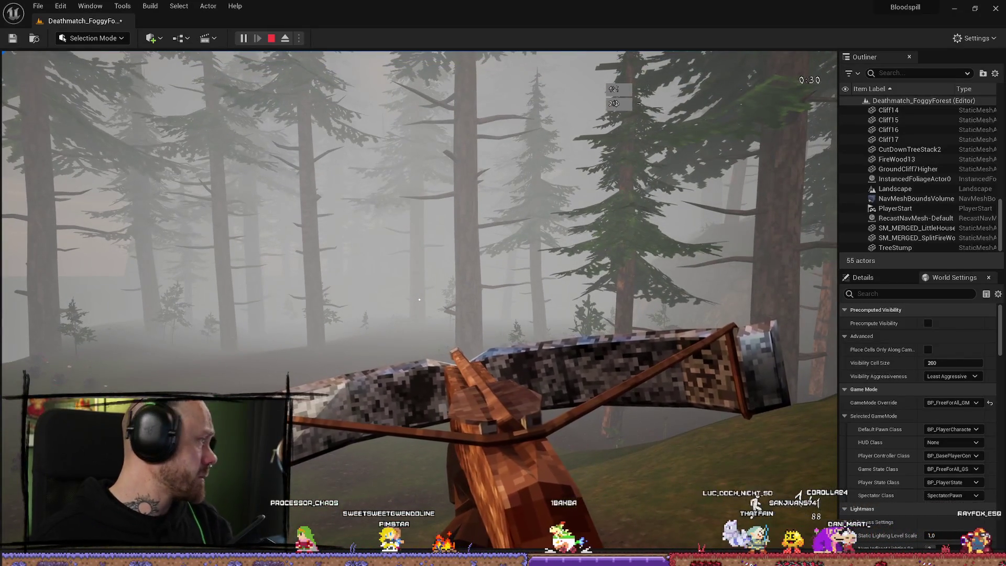
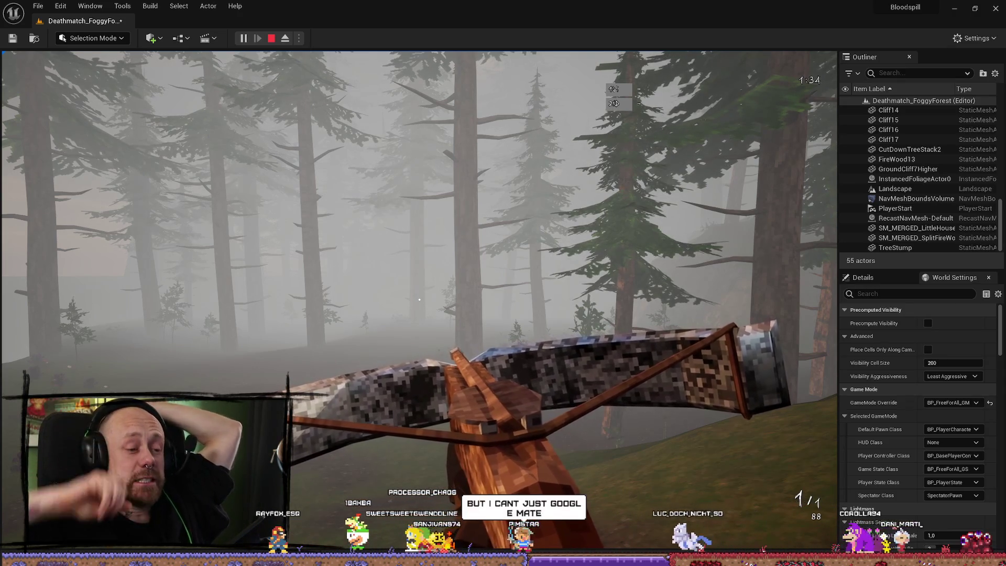
Step: Walk the character forward into the clearing, release the mouse with Shift+F1, and switch to Firefox
{"action": "key", "text": "w"}
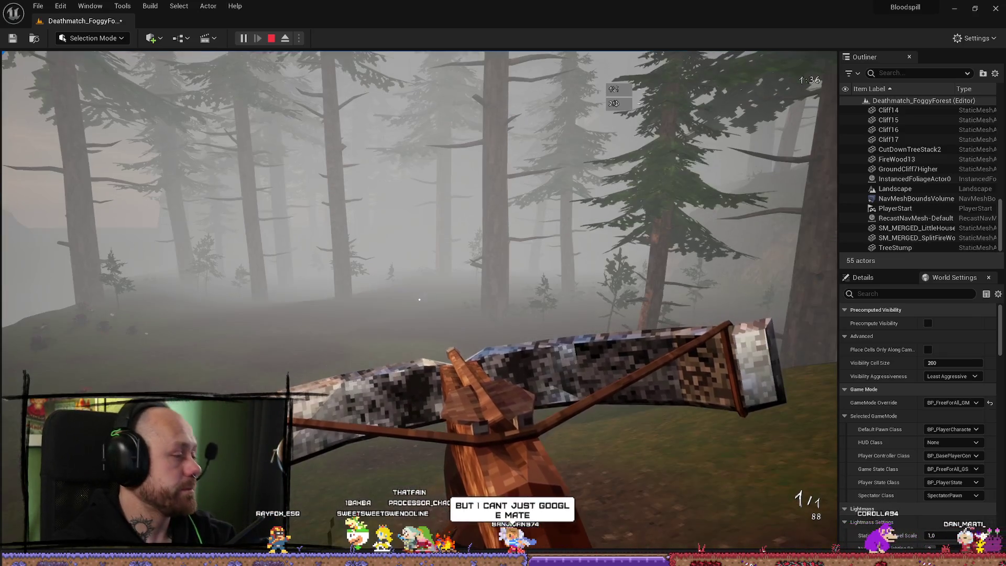
{"action": "key", "text": "w"}
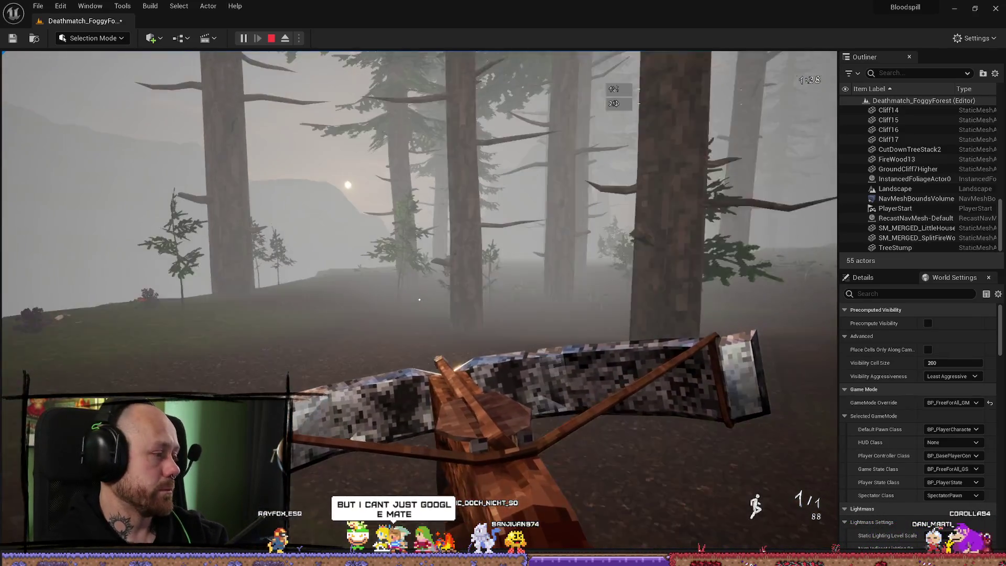
{"action": "key", "text": "shift+F1"}
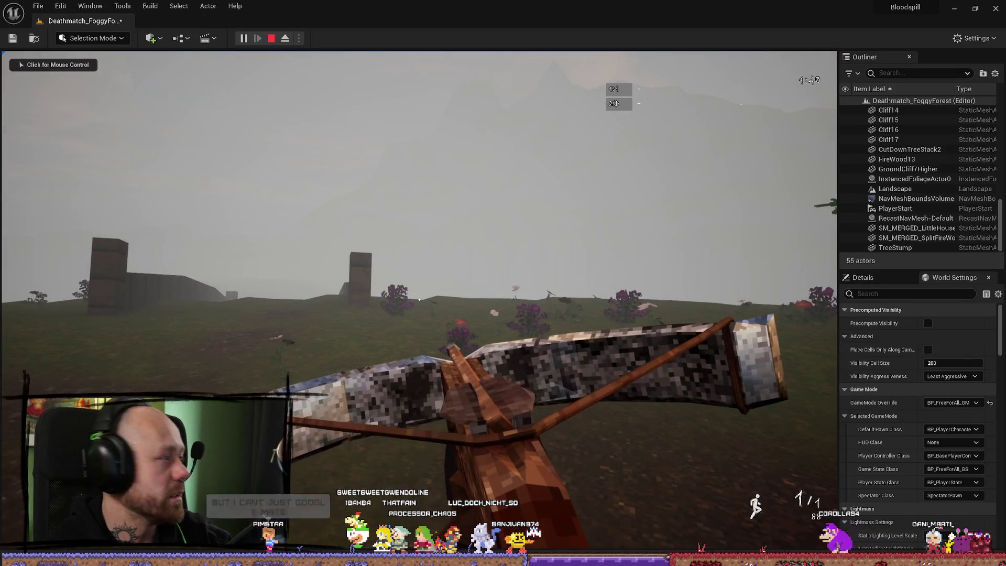
{"action": "key", "text": "alt+Tab"}
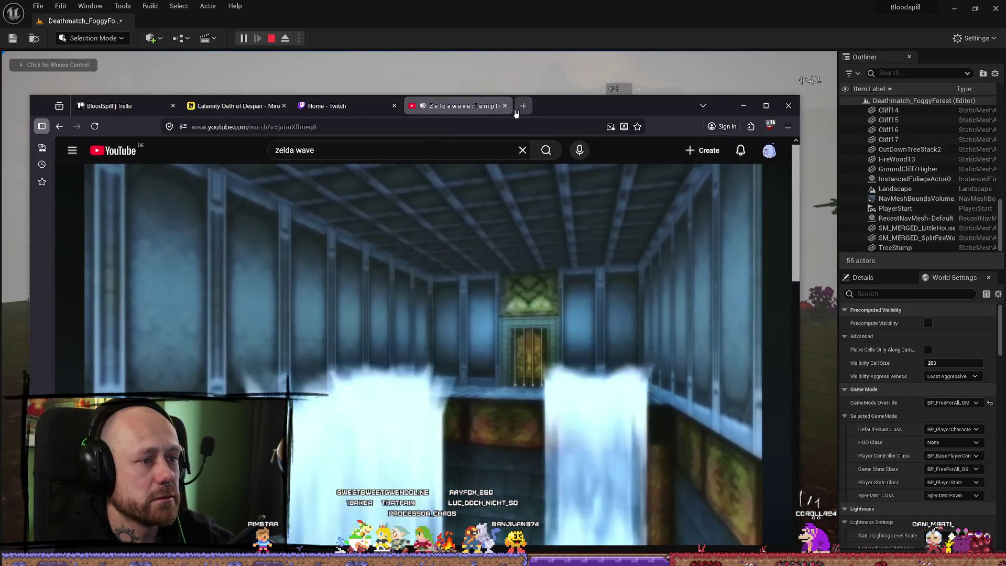
Step: Pause the Zeldawave video and open a new empty browser tab
{"action": "left_click", "coordinate": [542, 106]}
{"action": "left_click", "coordinate": [478, 112]}
{"action": "left_click", "coordinate": [447, 360]}
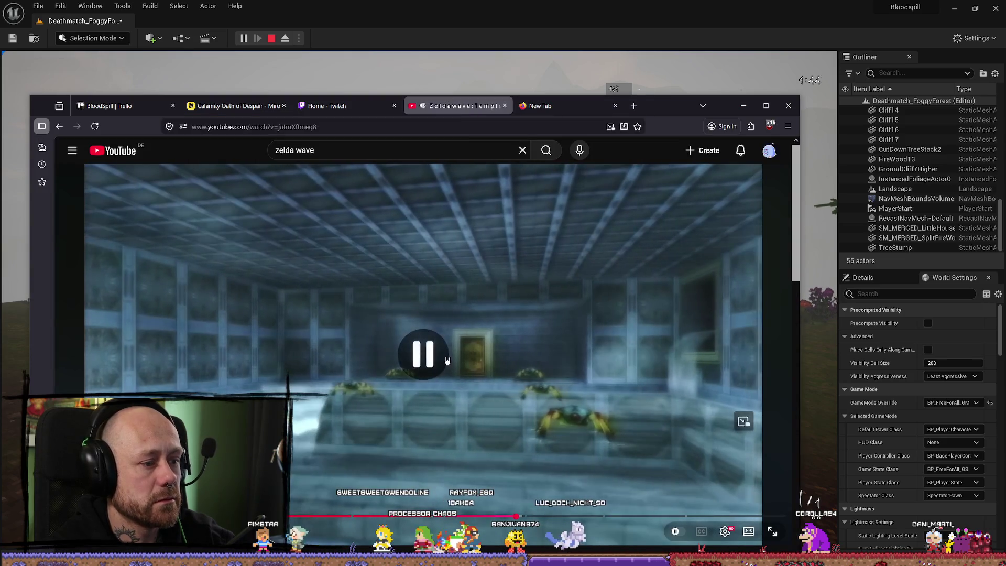
{"action": "left_click_drag", "start_coordinate": [581, 112], "coordinate": [588, 69]}
{"action": "left_click", "coordinate": [596, 71]}
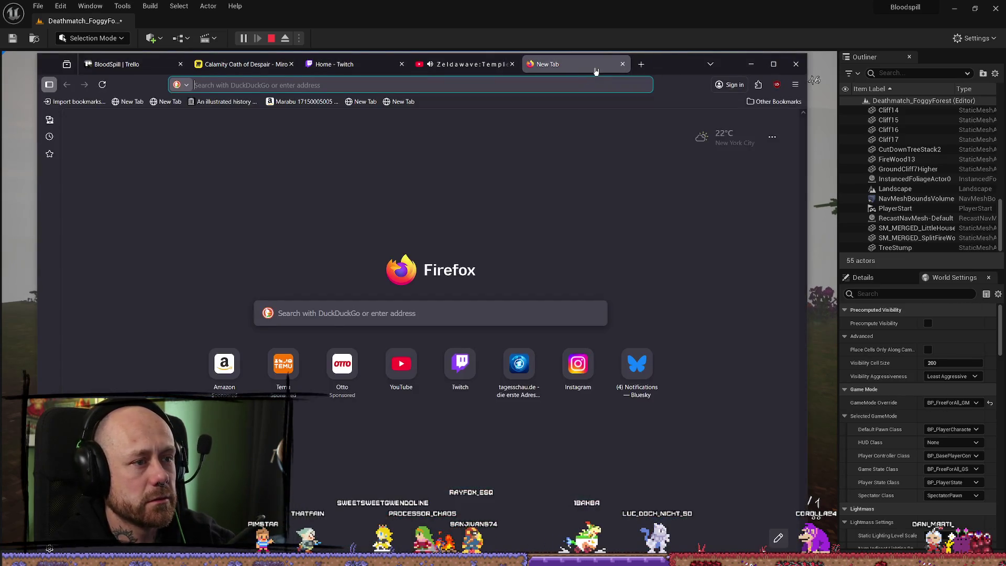
Step: Search DuckDuckGo for 'mate' and browse its image results in a maximized window
{"action": "type", "text": "mate"}
{"action": "key", "text": "Return"}
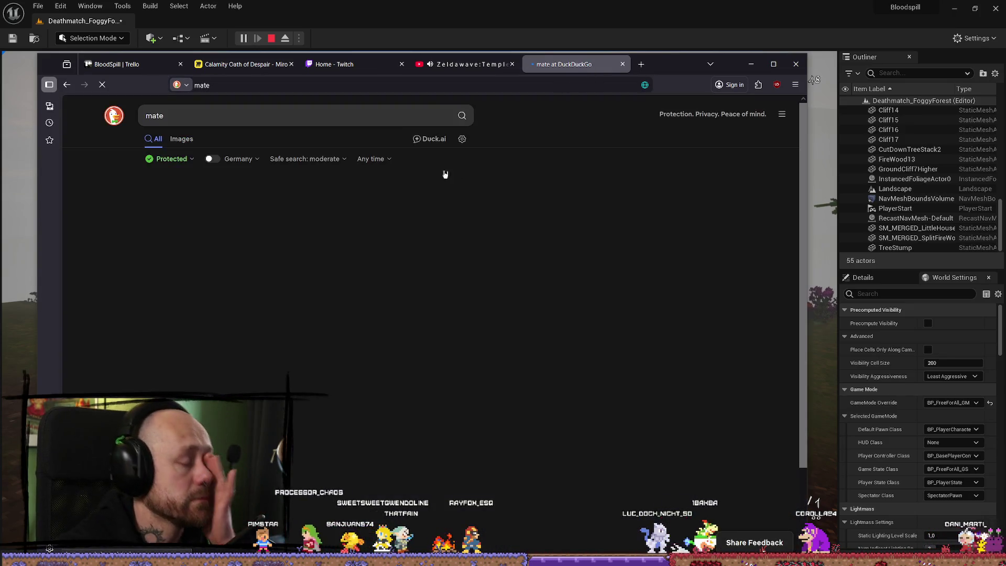
{"action": "left_click", "coordinate": [181, 139]}
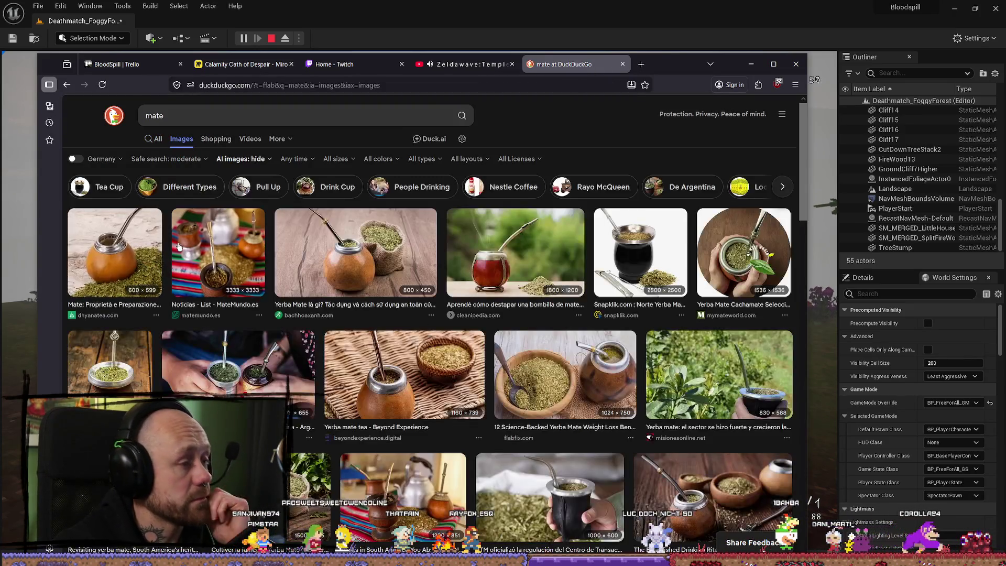
{"action": "left_click", "coordinate": [773, 64]}
{"action": "scroll", "coordinate": [593, 248], "scroll_direction": "down", "scroll_amount": 2}
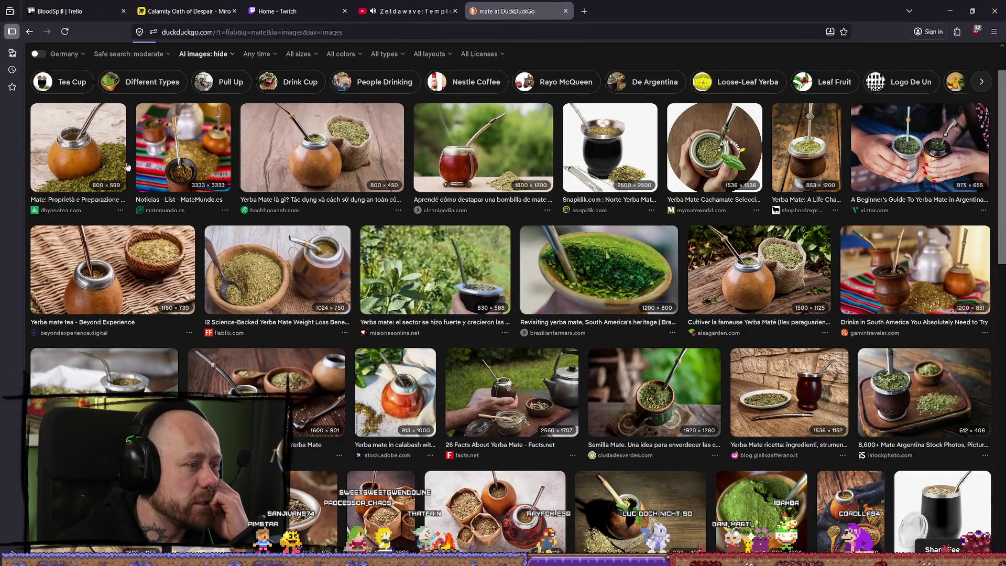
{"action": "scroll", "coordinate": [294, 360], "scroll_direction": "down", "scroll_amount": 10}
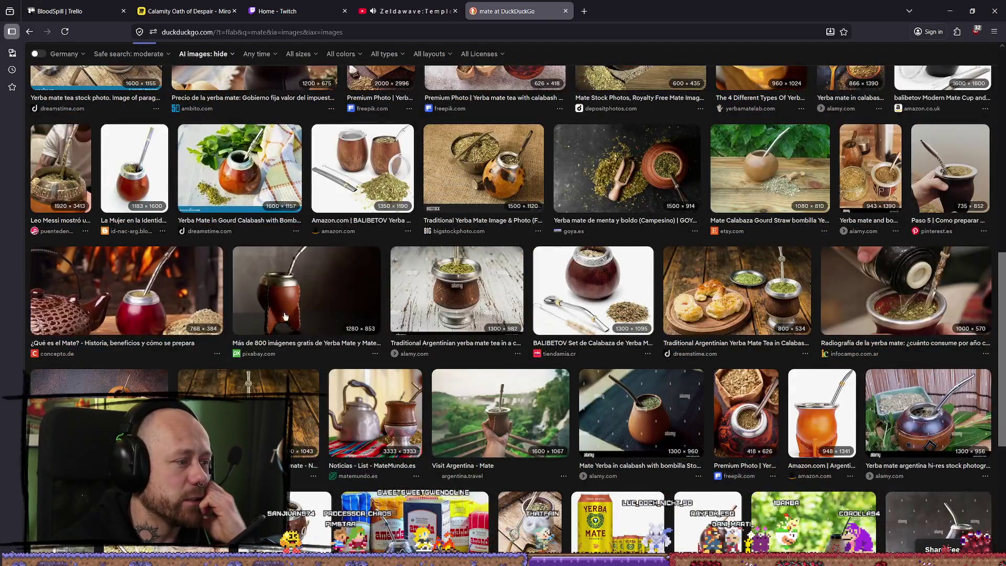
{"action": "scroll", "coordinate": [662, 217], "scroll_direction": "down", "scroll_amount": 3}
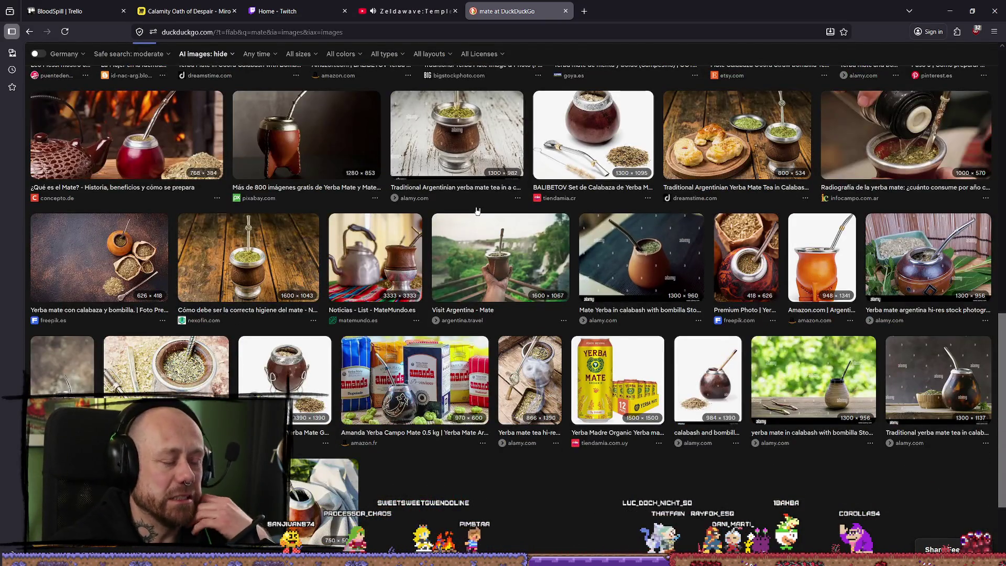
{"action": "scroll", "coordinate": [477, 211], "scroll_direction": "up", "scroll_amount": 15}
Step: Change the query to 'clube mate' and preview several Club-Mate bottle images
{"action": "left_click", "coordinate": [247, 65]}
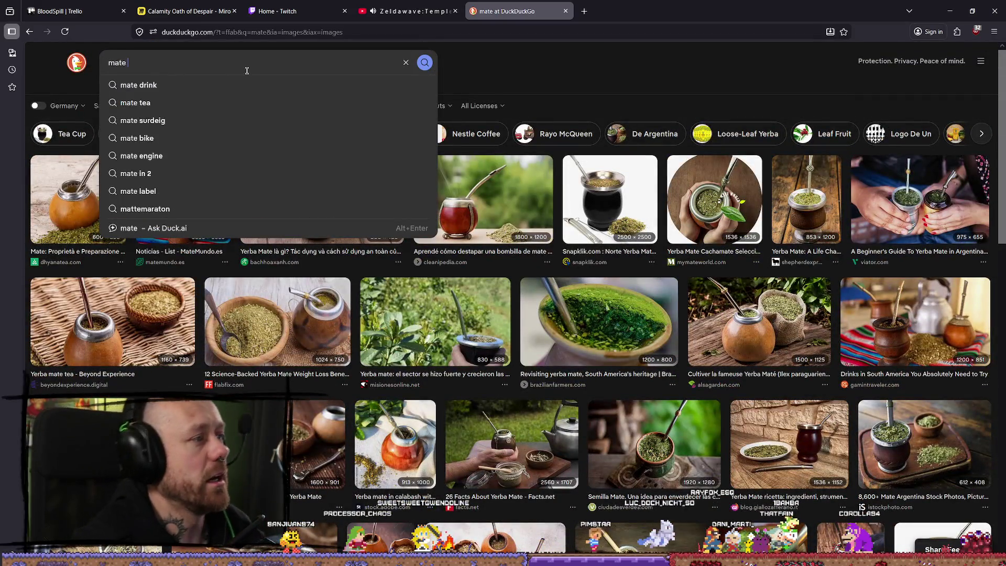
{"action": "key", "text": "BackSpace"}
{"action": "key", "text": "BackSpace"}
{"action": "key", "text": "BackSpace"}
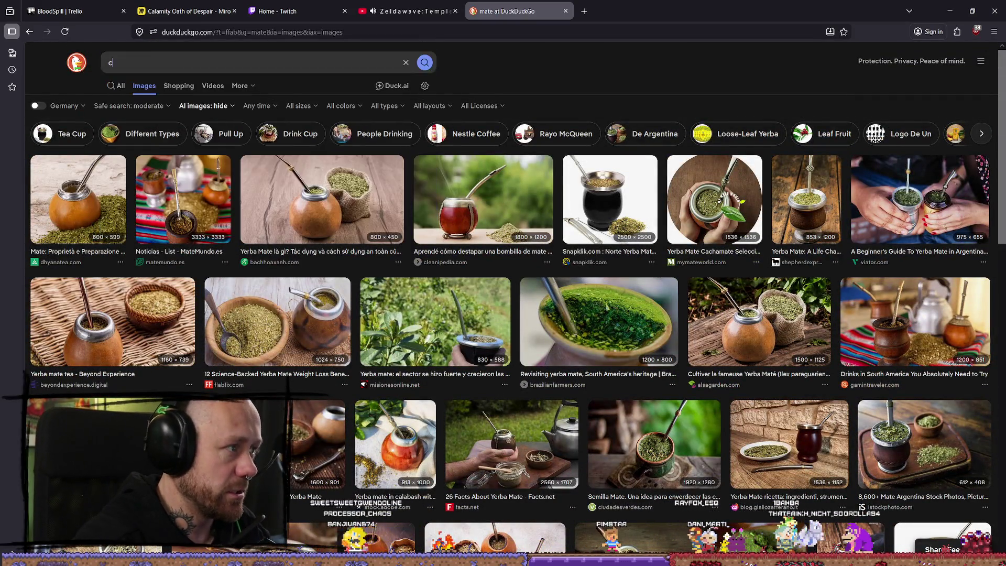
{"action": "type", "text": "clube mate"}
{"action": "key", "text": "Return"}
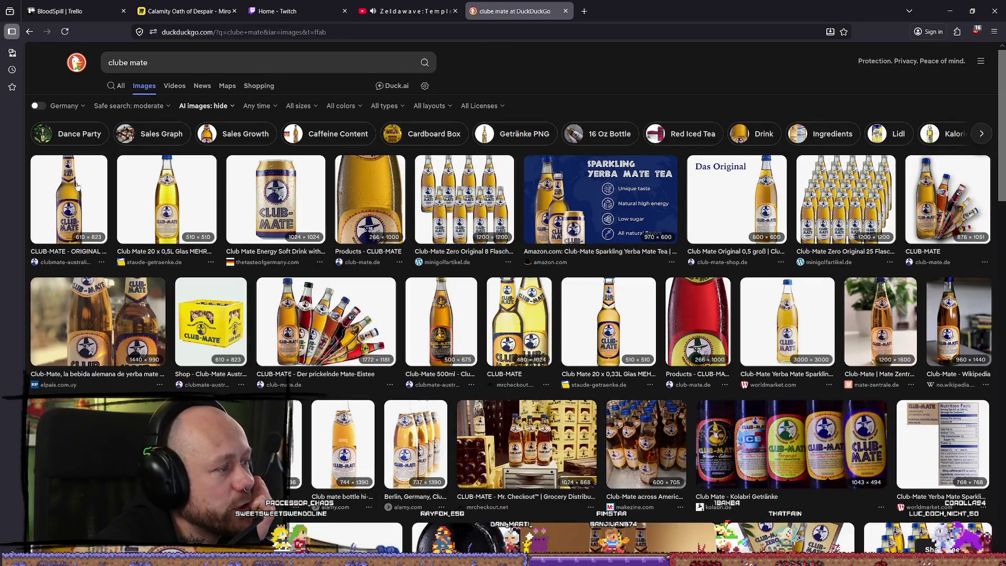
{"action": "left_click", "coordinate": [188, 194]}
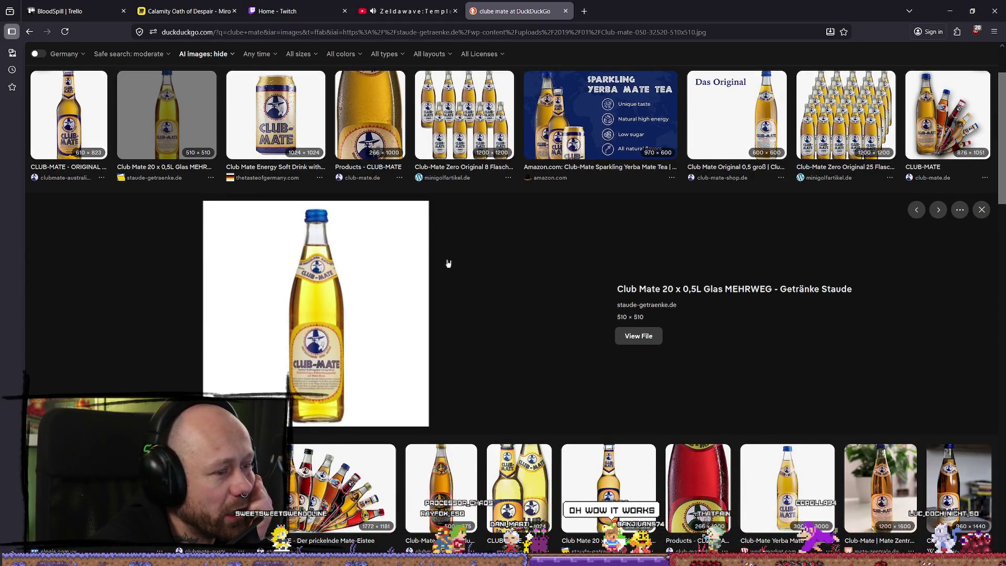
{"action": "scroll", "coordinate": [420, 369], "scroll_direction": "down", "scroll_amount": 2}
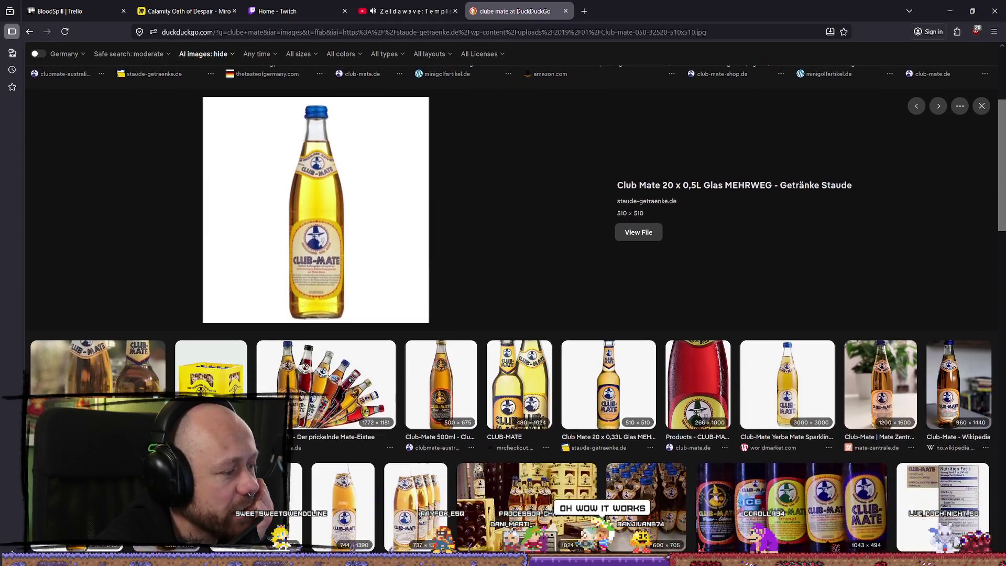
{"action": "left_click", "coordinate": [120, 372]}
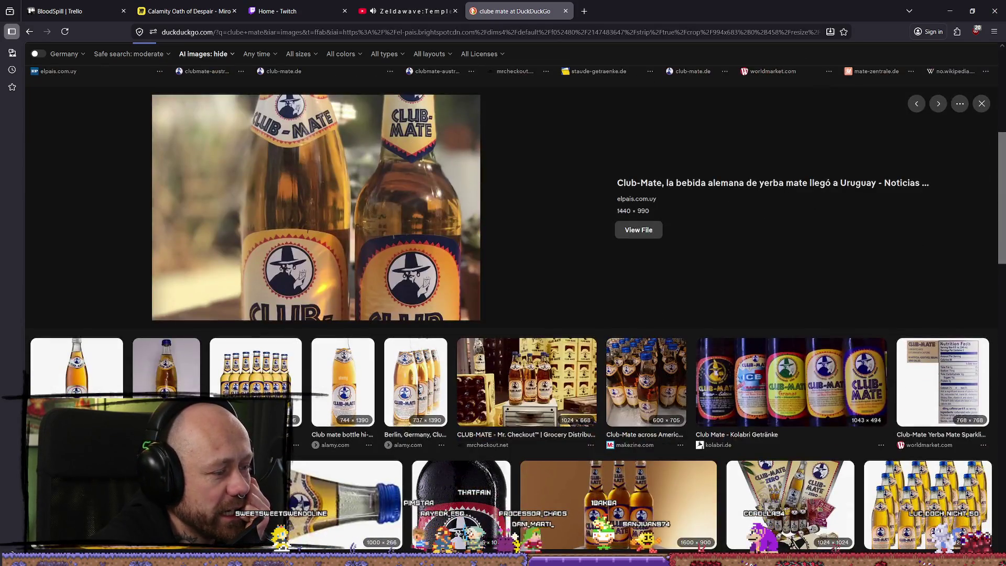
{"action": "left_click", "coordinate": [187, 370]}
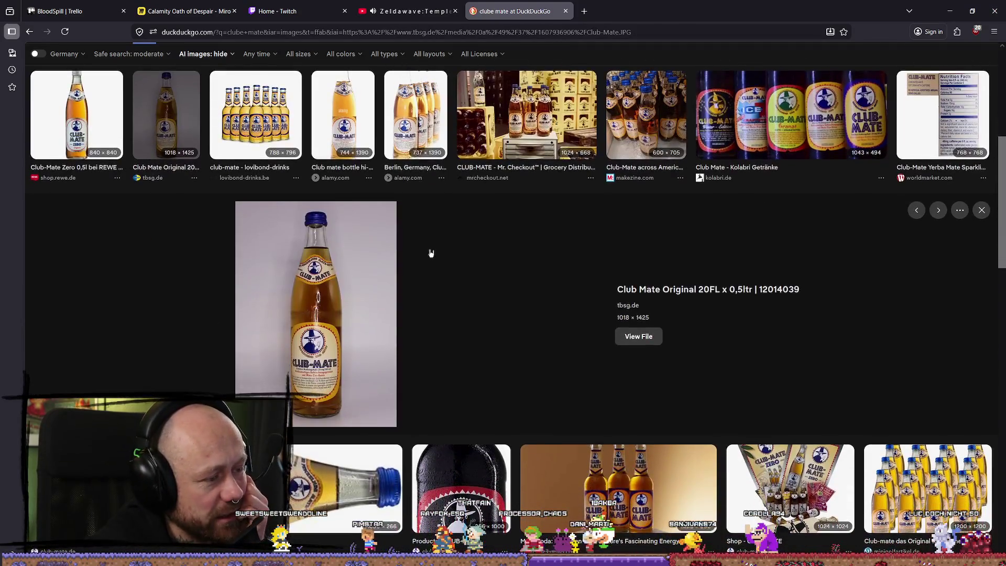
{"action": "scroll", "coordinate": [514, 278], "scroll_direction": "down", "scroll_amount": 2}
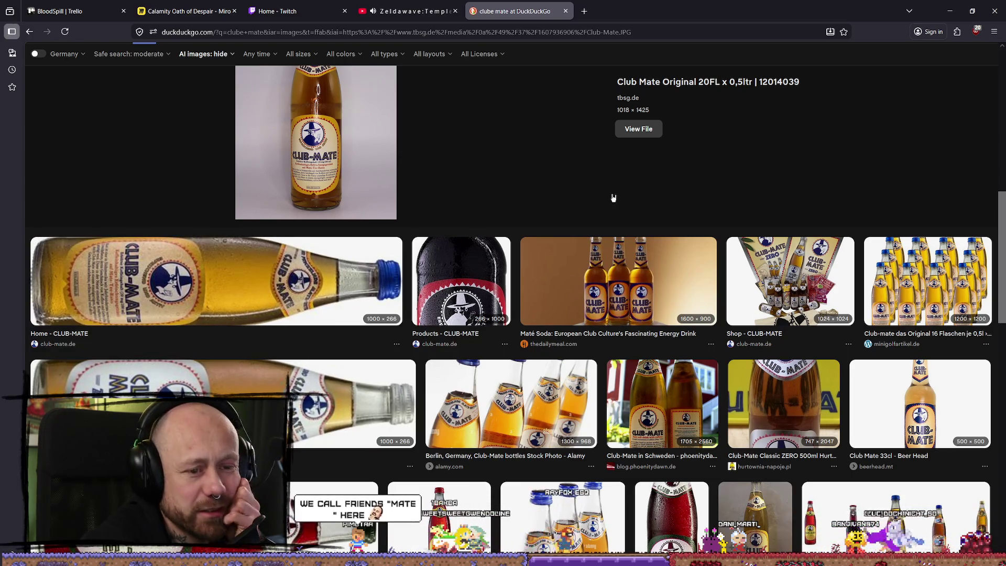
{"action": "key", "text": "Escape"}
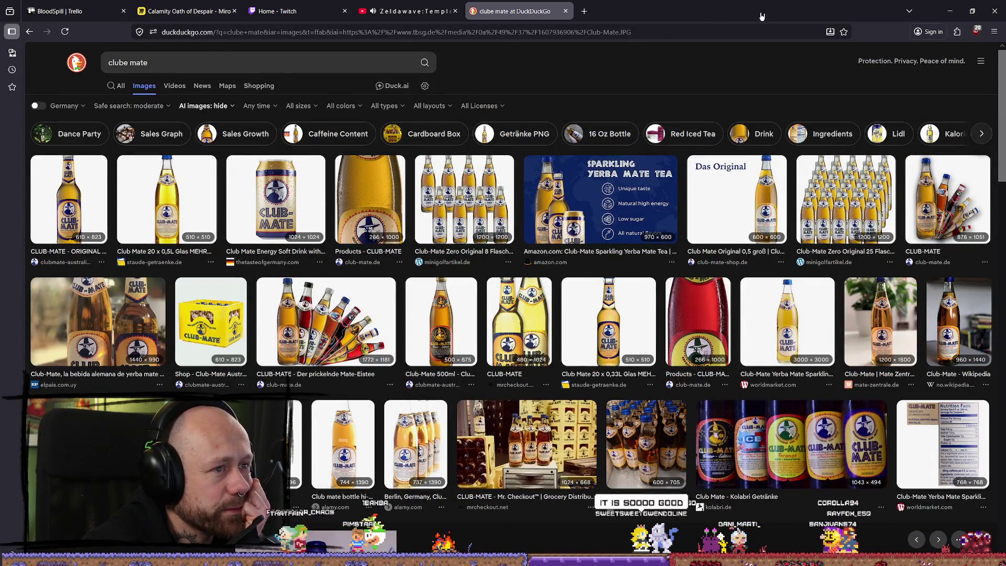
{"action": "key", "text": "alt+Tab"}
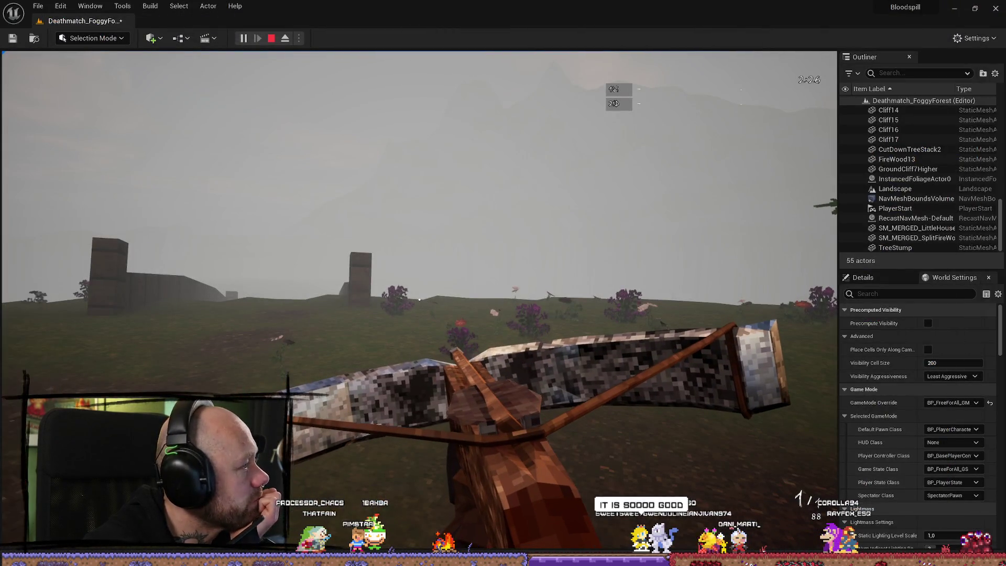
Step: Stop the Deathmatch_FoggyForest playtest with Esc, then switch to the browser
{"action": "left_click", "coordinate": [339, 261]}
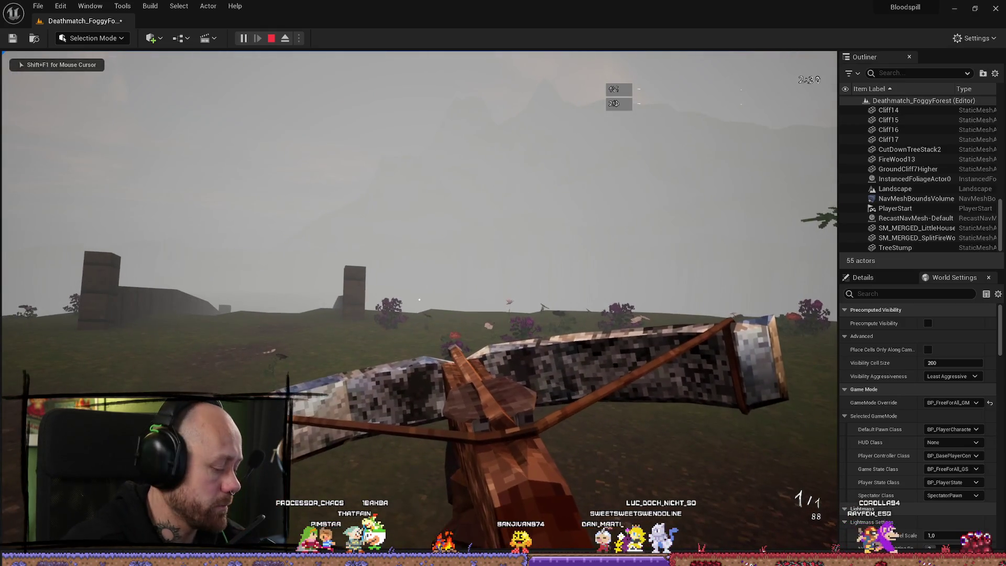
{"action": "key", "text": "Escape"}
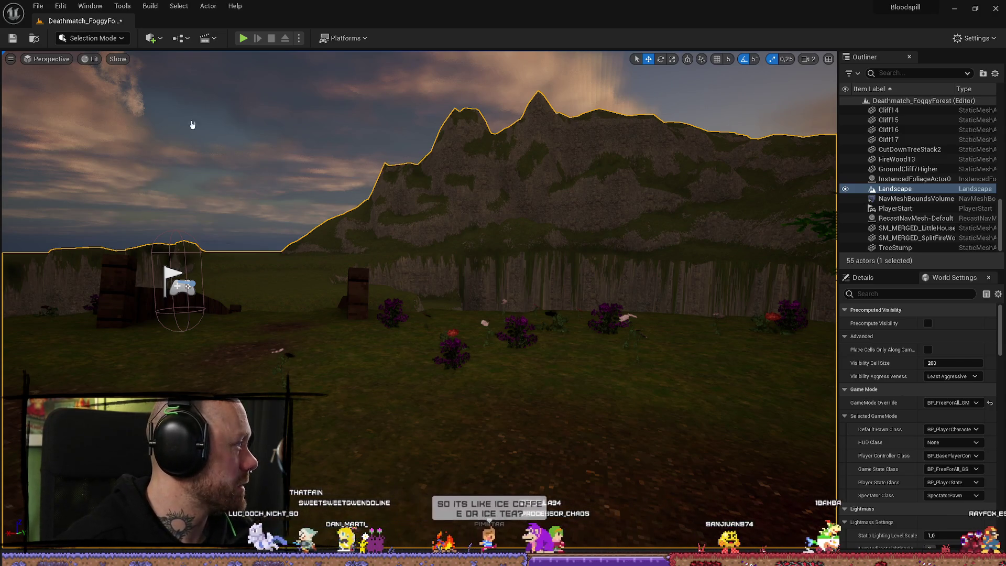
{"action": "key", "text": "alt+Tab"}
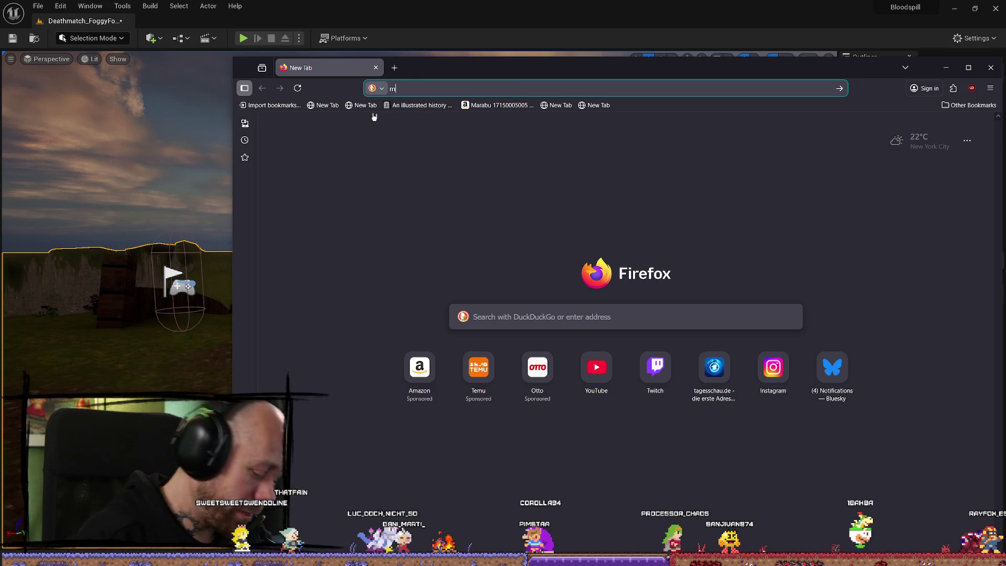
Step: Search images for 'club mate', then move the browser aside to reveal the editor
{"action": "type", "text": "club mate"}
{"action": "key", "text": "Return"}
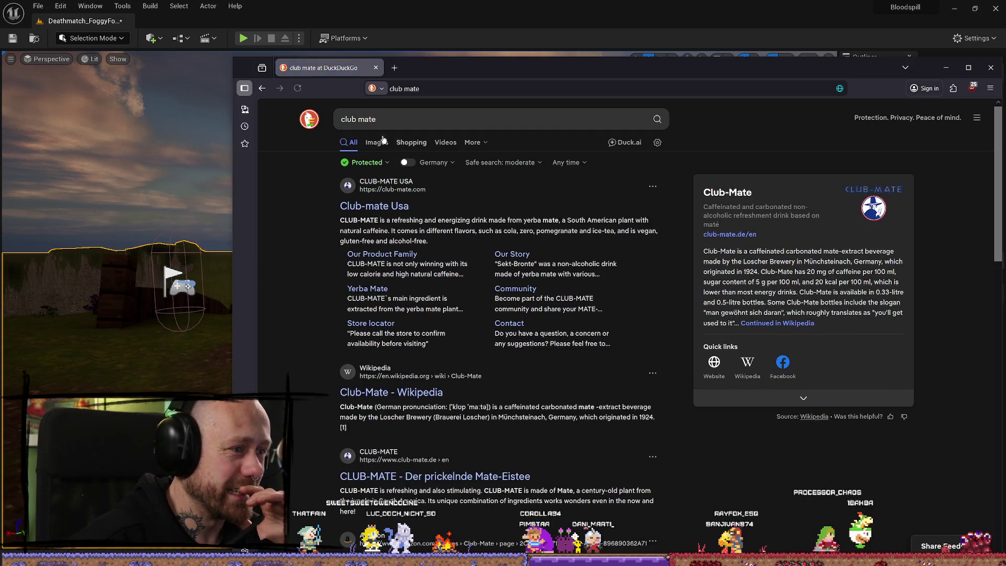
{"action": "left_click", "coordinate": [383, 138]}
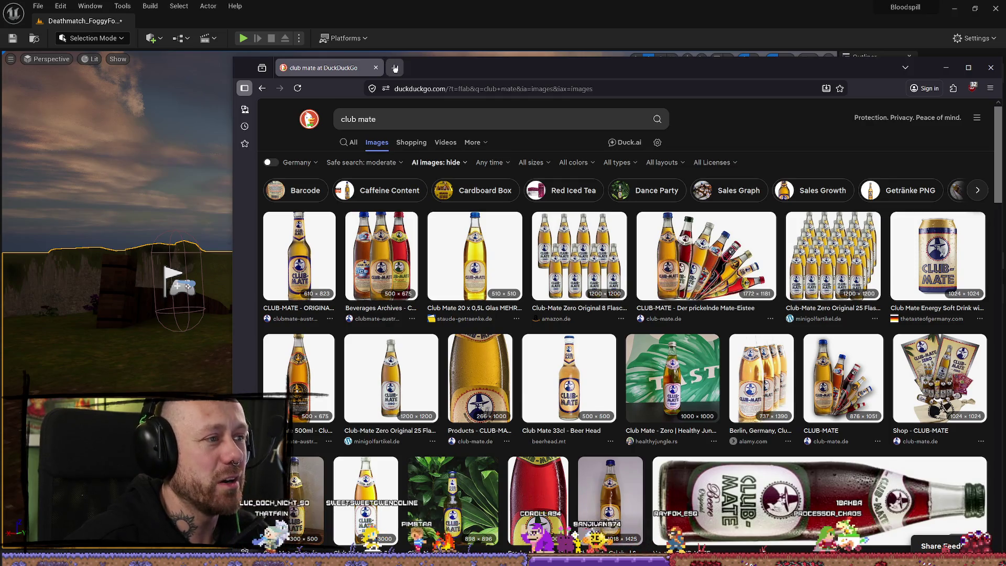
{"action": "left_click", "coordinate": [395, 68]}
{"action": "left_click_drag", "start_coordinate": [681, 67], "coordinate": [163, 97]}
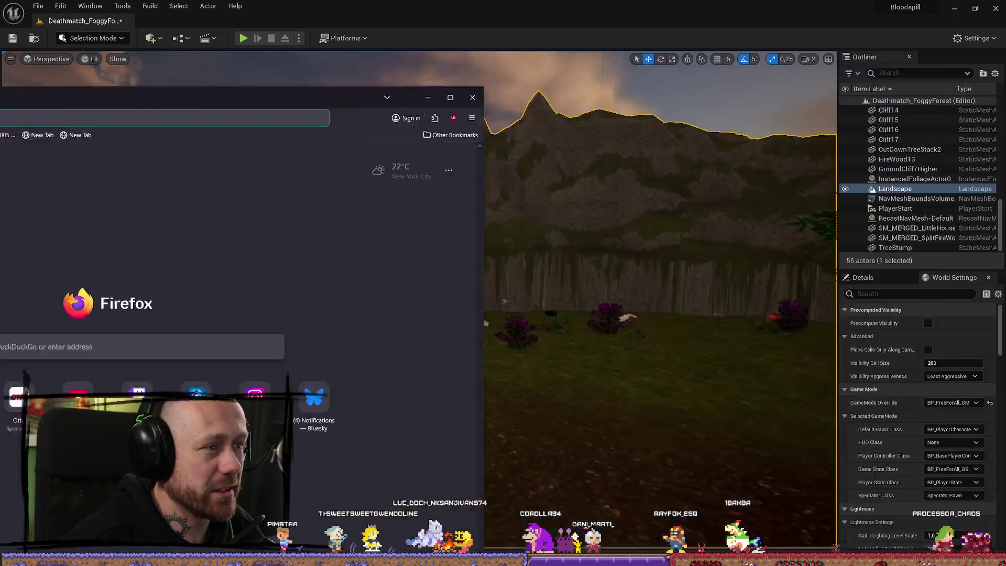
{"action": "key", "text": "alt+Tab"}
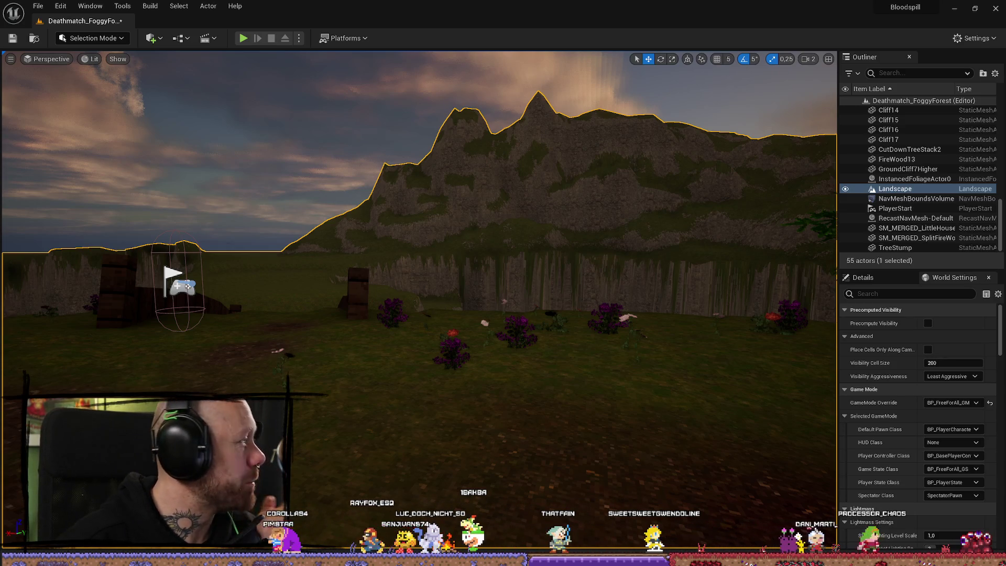
Step: Dismiss the search suggestions and close the browser window to return to Unreal
{"action": "key", "text": "alt+Tab"}
{"action": "mouse_move", "coordinate": [380, 71]}
{"action": "left_mouse_down"}
{"action": "mouse_move", "coordinate": [539, 74]}
{"action": "mouse_move", "coordinate": [577, 56]}
{"action": "left_mouse_up"}
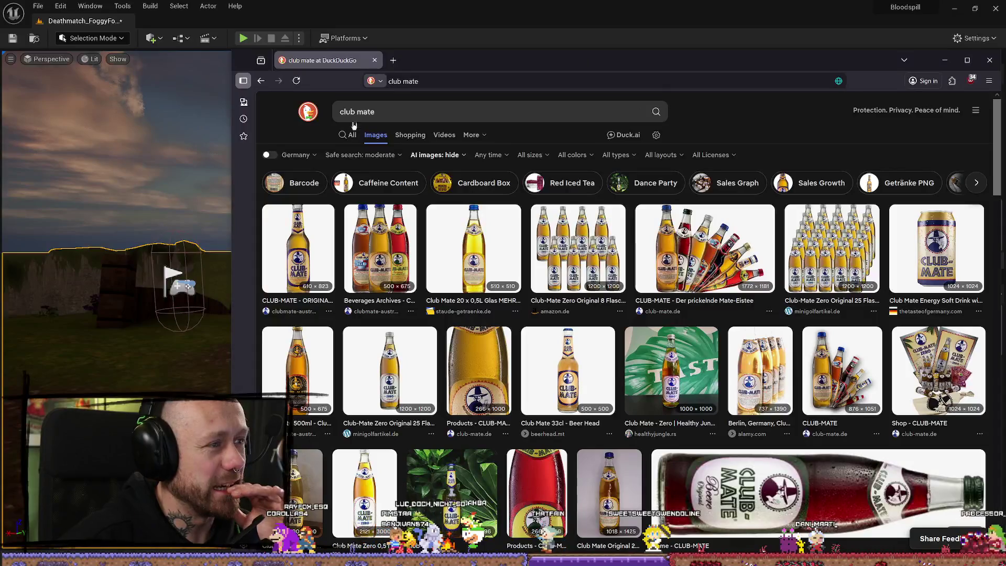
{"action": "left_click", "coordinate": [356, 112]}
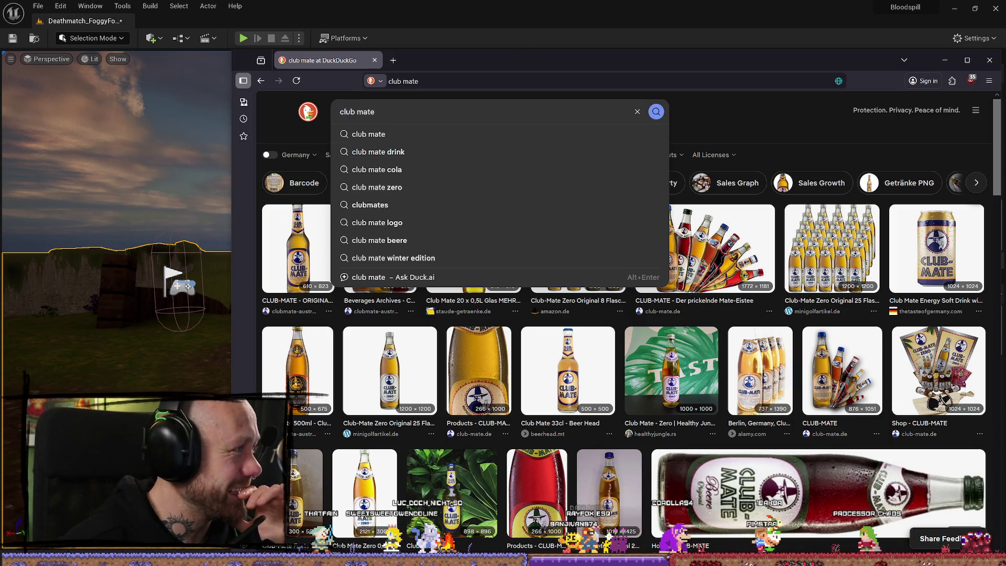
{"action": "key", "text": "Escape"}
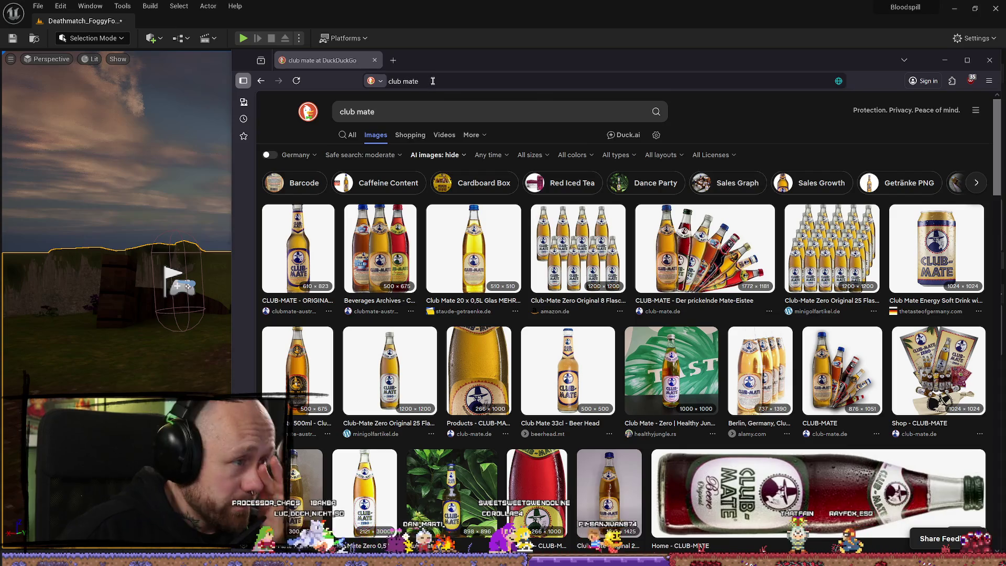
{"action": "left_click", "coordinate": [536, 85]}
{"action": "left_click_drag", "start_coordinate": [565, 60], "coordinate": [497, 54]}
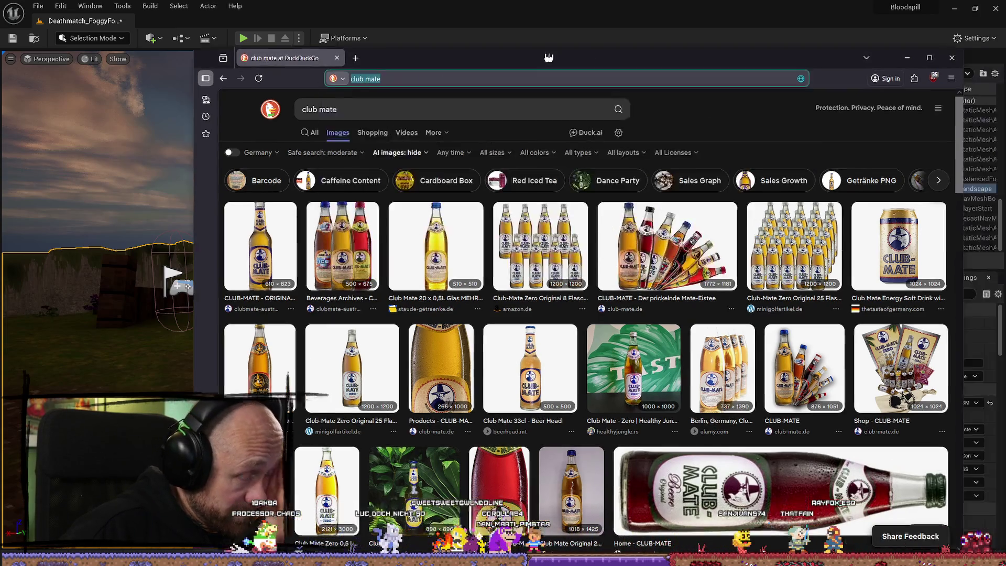
{"action": "left_click", "coordinate": [916, 53]}
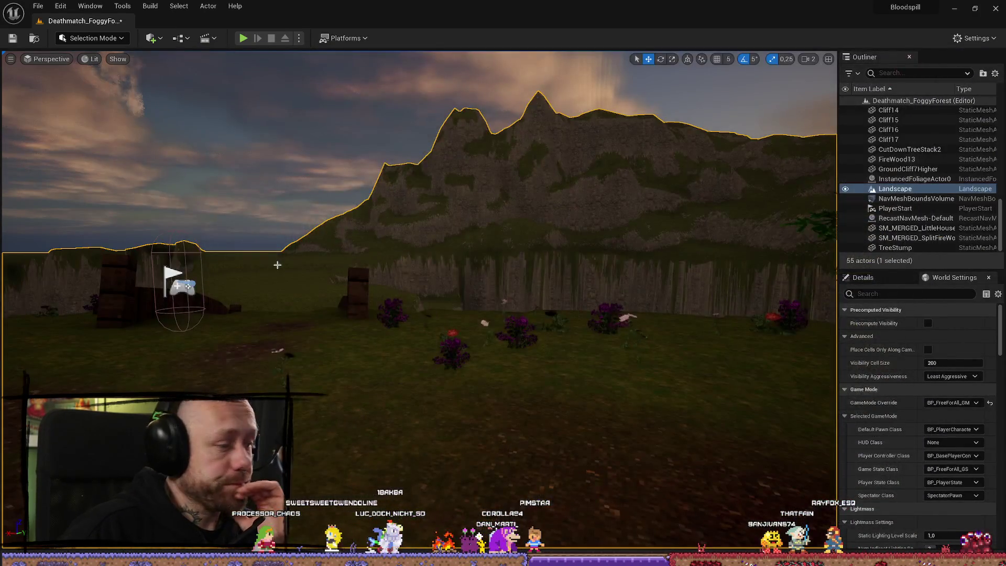
Step: Fly into the forest, playtest walking toward the grassy hill, then stop with Esc
{"action": "mouse_move", "coordinate": [394, 276]}
{"action": "left_mouse_down"}
{"action": "mouse_move", "coordinate": [412, 255]}
{"action": "mouse_move", "coordinate": [409, 224]}
{"action": "left_mouse_up"}
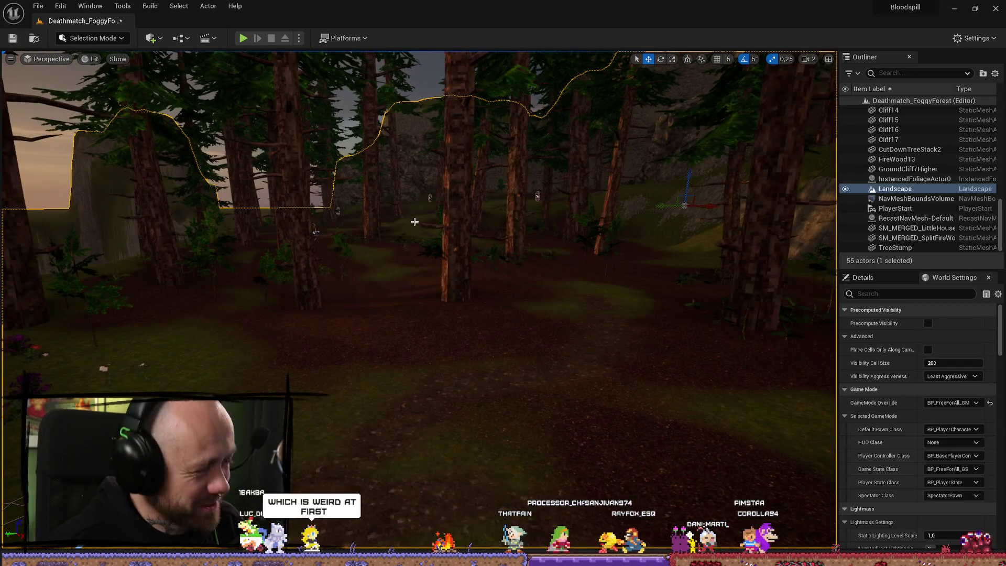
{"action": "left_click", "coordinate": [236, 36]}
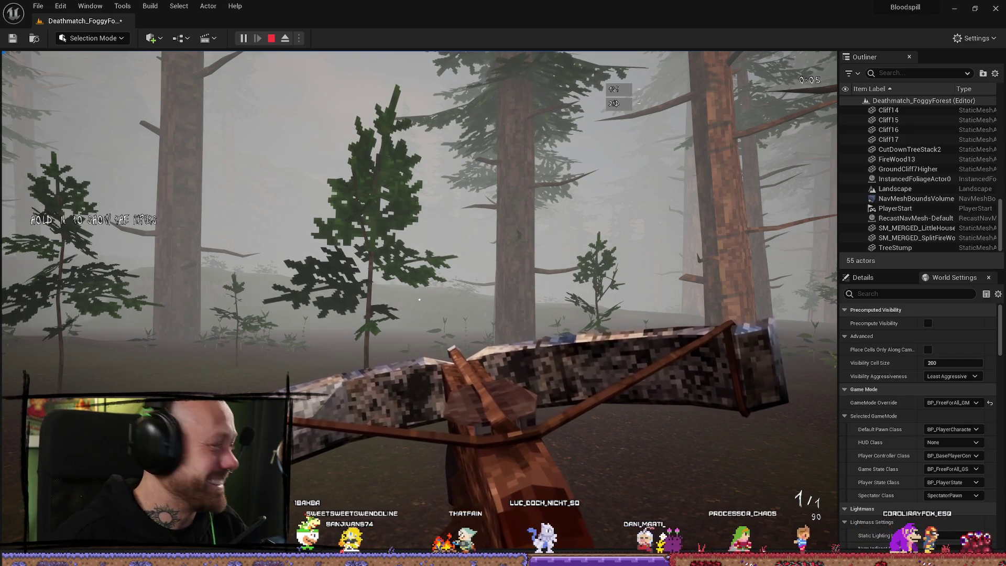
{"action": "key", "text": "w"}
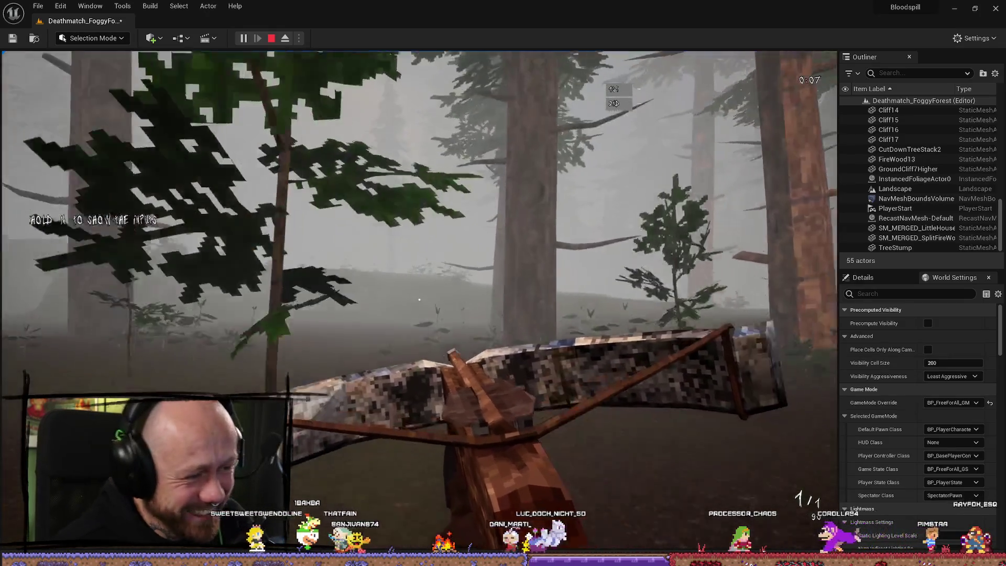
{"action": "key", "text": "w"}
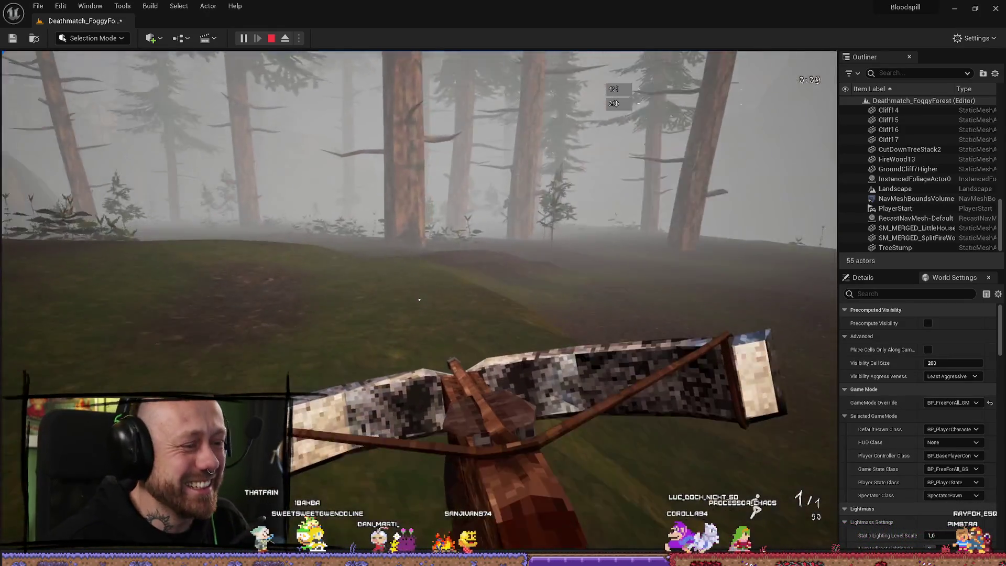
{"action": "key", "text": "w"}
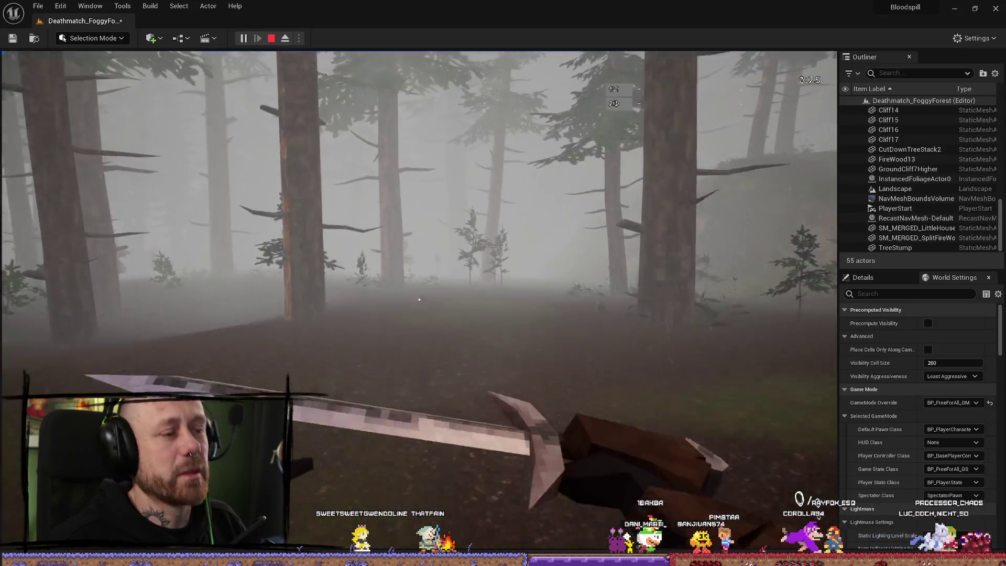
{"action": "key", "text": "Escape"}
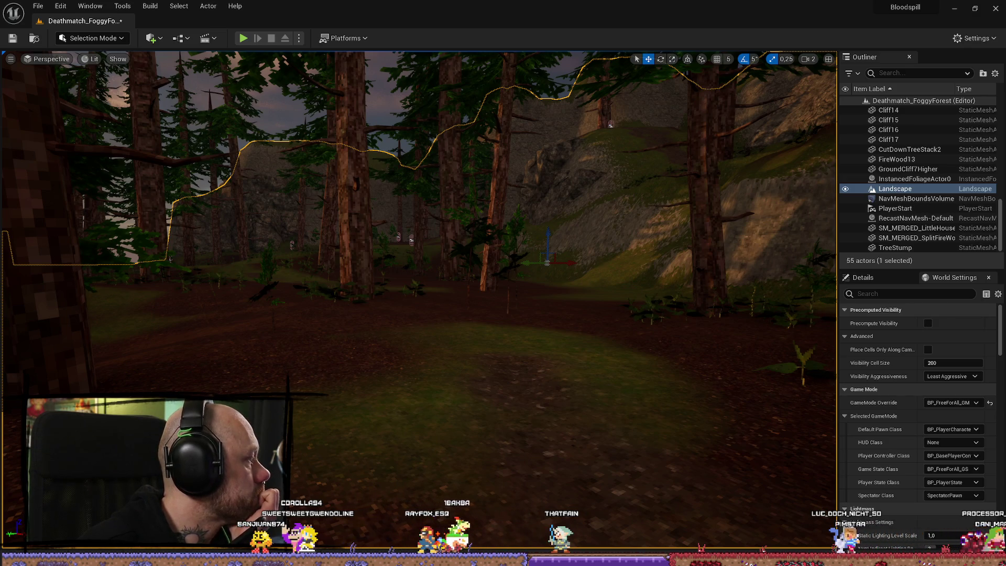
{"action": "left_click_drag", "start_coordinate": [315, 276], "coordinate": [335, 246]}
Step: Select SM_SkySphere in the viewport and drag the Steam store window over the editor
{"action": "left_click", "coordinate": [357, 224]}
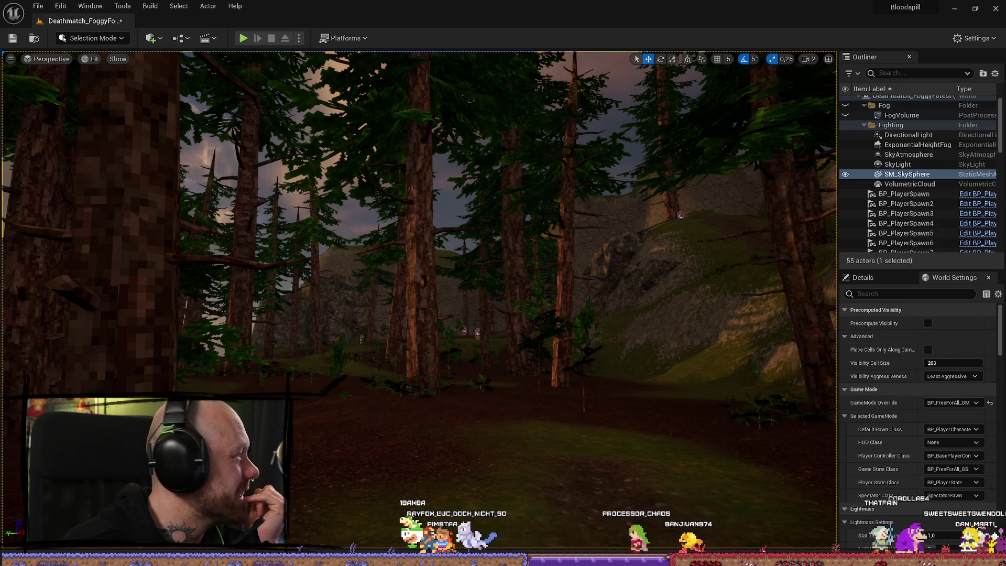
{"action": "left_click_drag", "start_coordinate": [0, 95], "coordinate": [508, 94]}
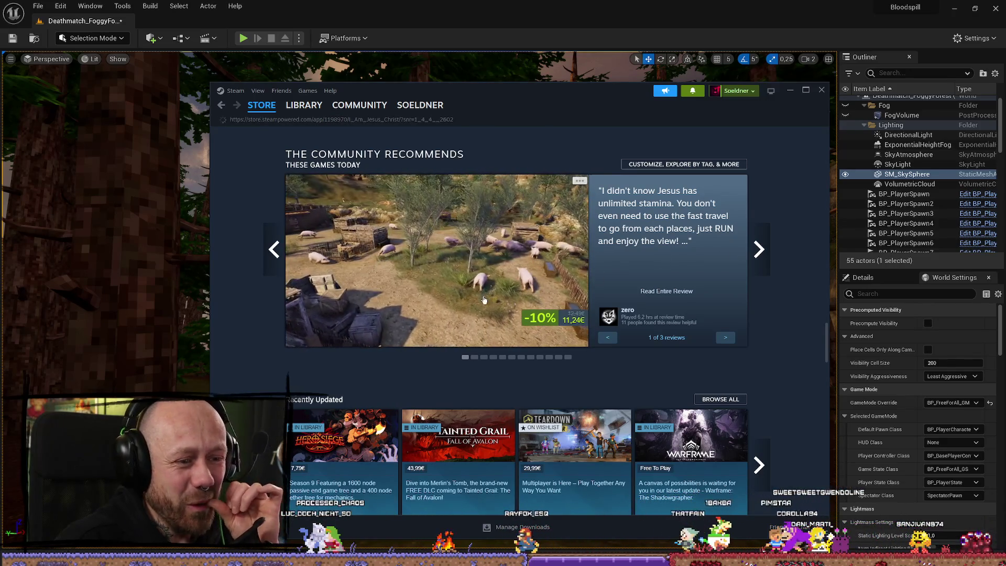
Step: Open the 'I Am Jesus Christ' store page and skip through its trailer
{"action": "left_click", "coordinate": [484, 299]}
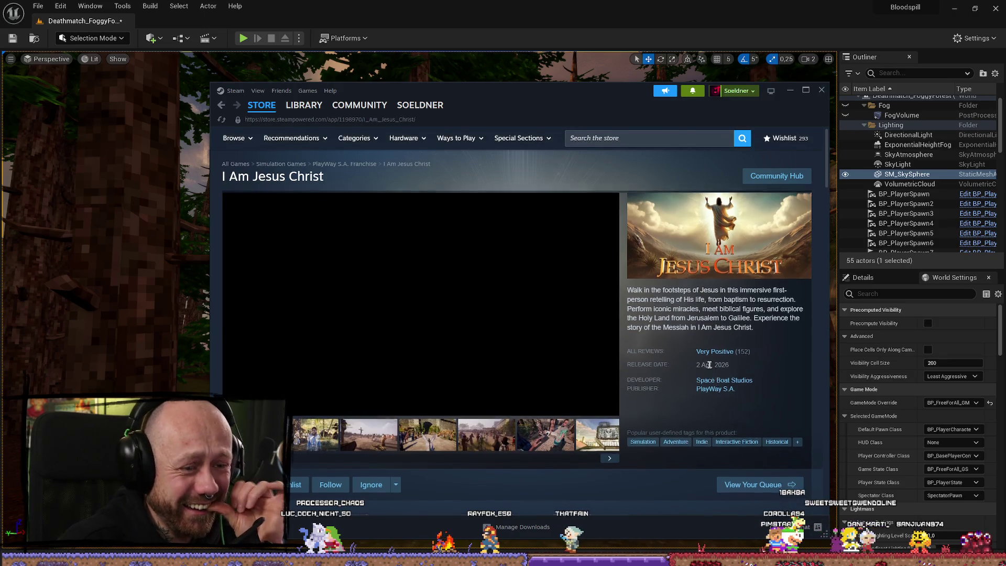
{"action": "scroll", "coordinate": [482, 299], "scroll_direction": "down", "scroll_amount": 3}
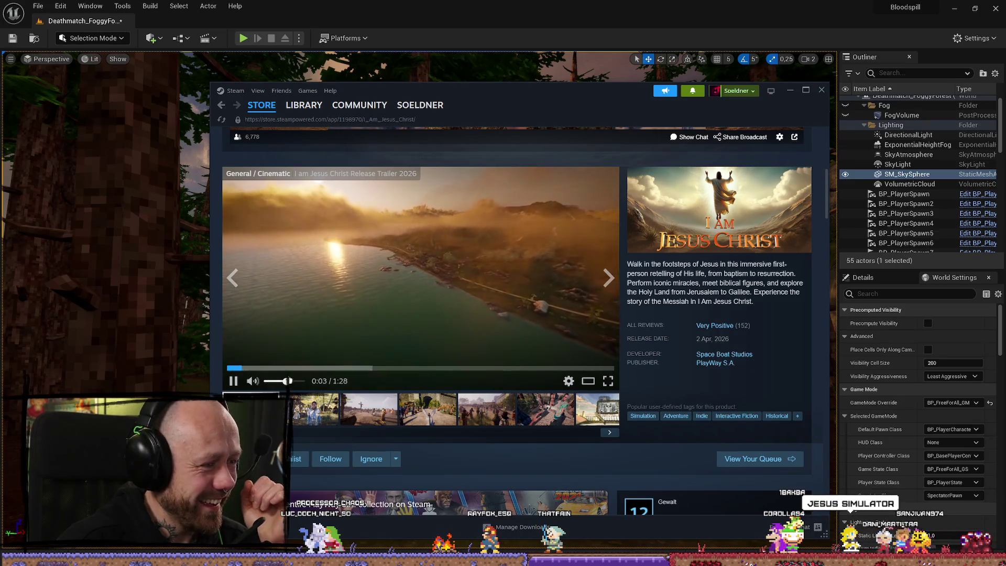
{"action": "left_click", "coordinate": [293, 368]}
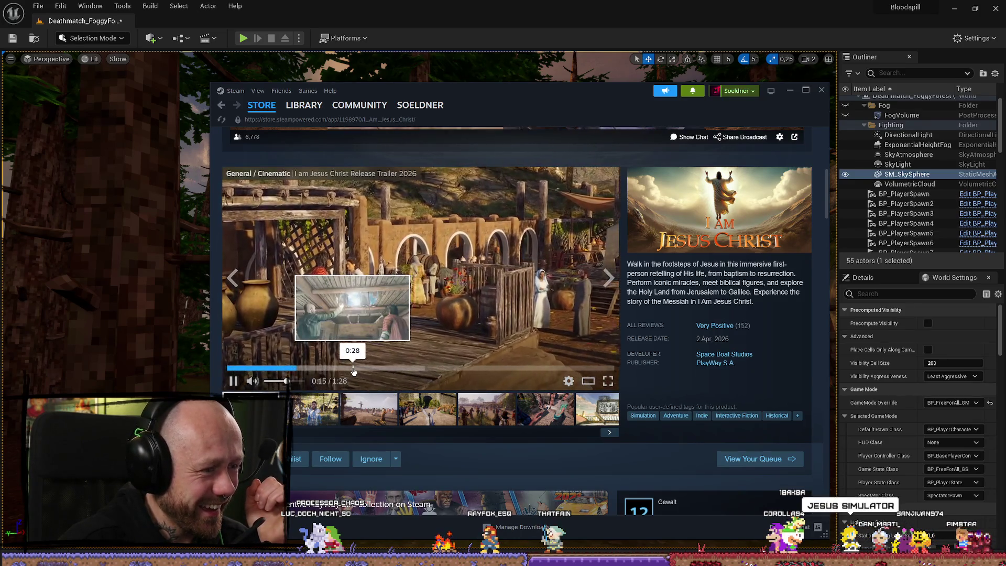
{"action": "left_click", "coordinate": [429, 369]}
{"action": "left_click", "coordinate": [527, 369]}
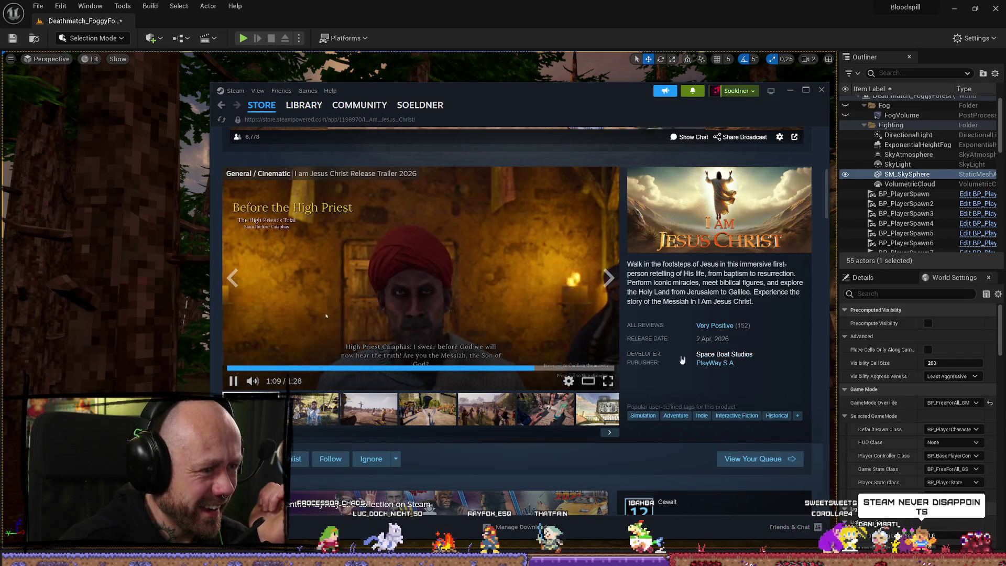
{"action": "left_click", "coordinate": [566, 369]}
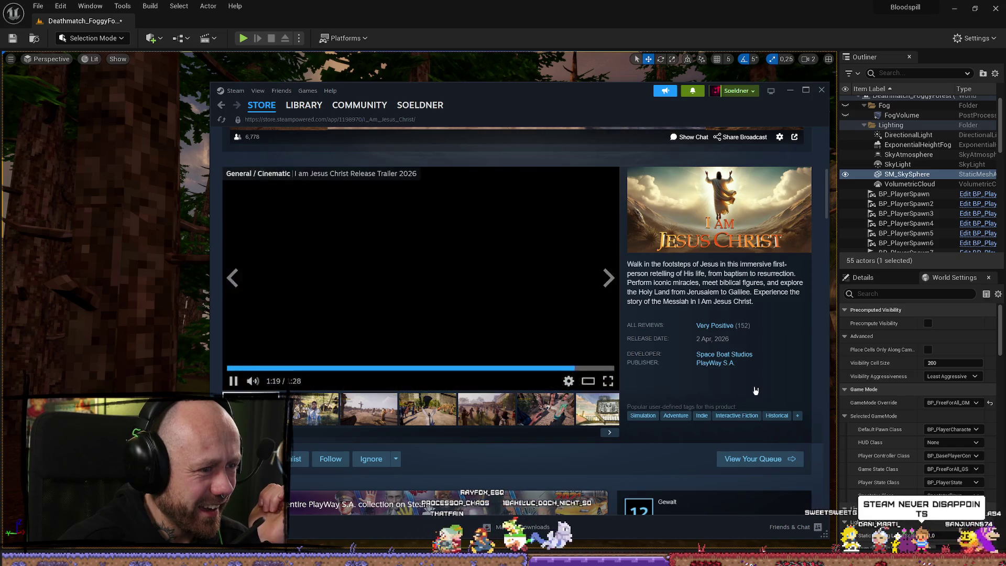
{"action": "scroll", "coordinate": [521, 278], "scroll_direction": "down", "scroll_amount": 10}
{"action": "scroll", "coordinate": [524, 267], "scroll_direction": "down", "scroll_amount": 10}
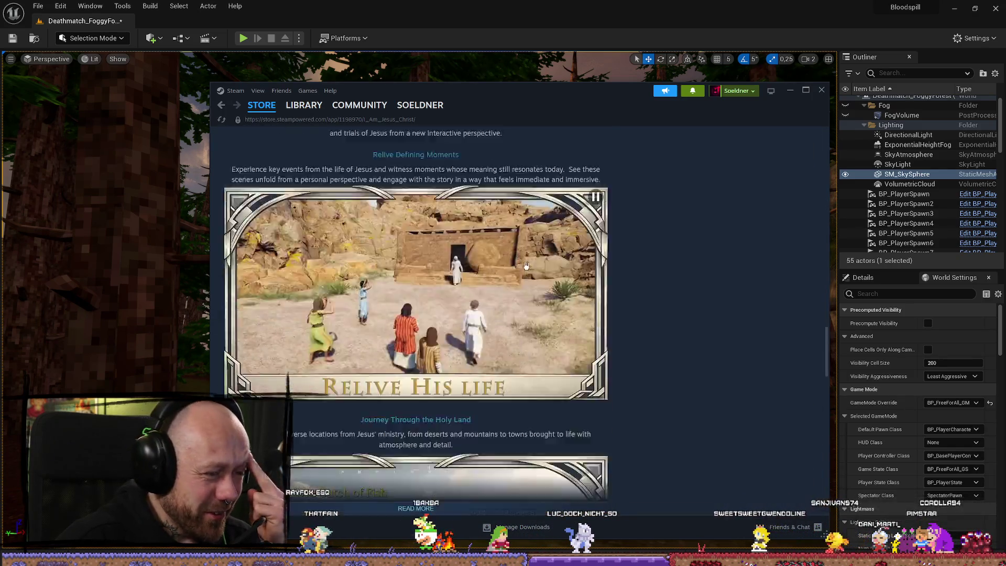
Step: Select the AI disclosure text from "In our case" to "behind the game."
{"action": "left_click_drag", "start_coordinate": [224, 241], "coordinate": [471, 296]}
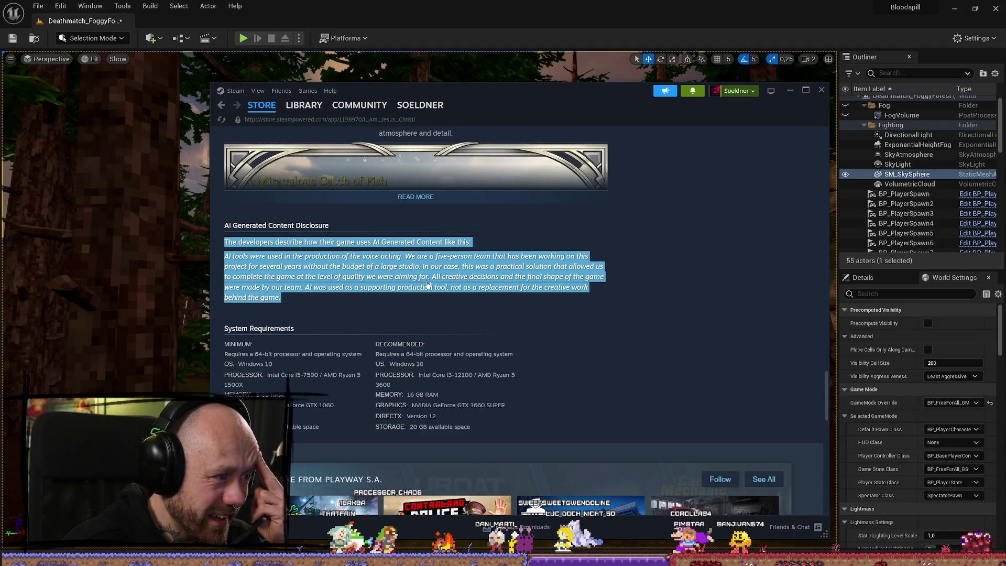
{"action": "left_click", "coordinate": [283, 266]}
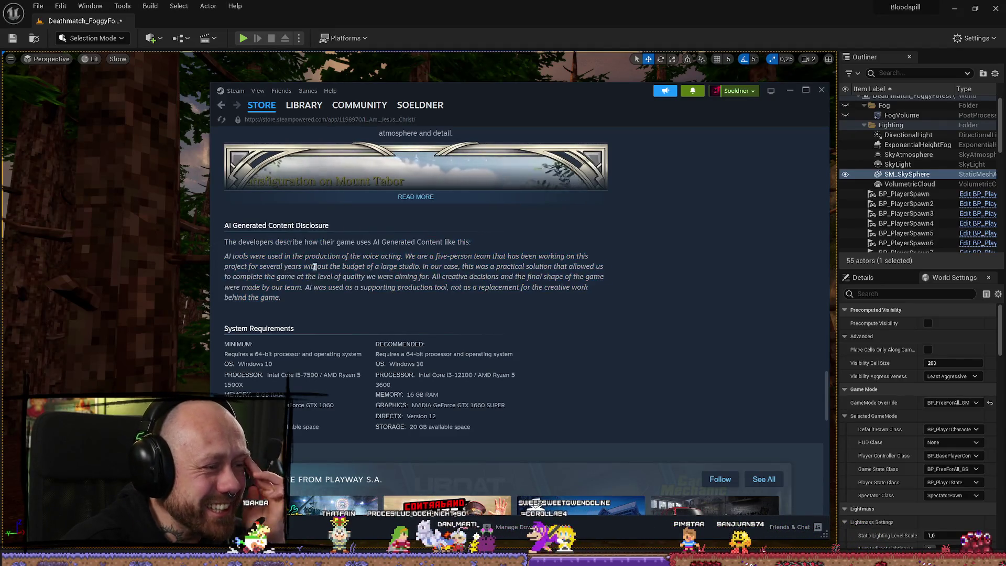
{"action": "left_click_drag", "start_coordinate": [366, 266], "coordinate": [388, 276]}
{"action": "left_click", "coordinate": [388, 271]}
{"action": "left_click", "coordinate": [460, 269]}
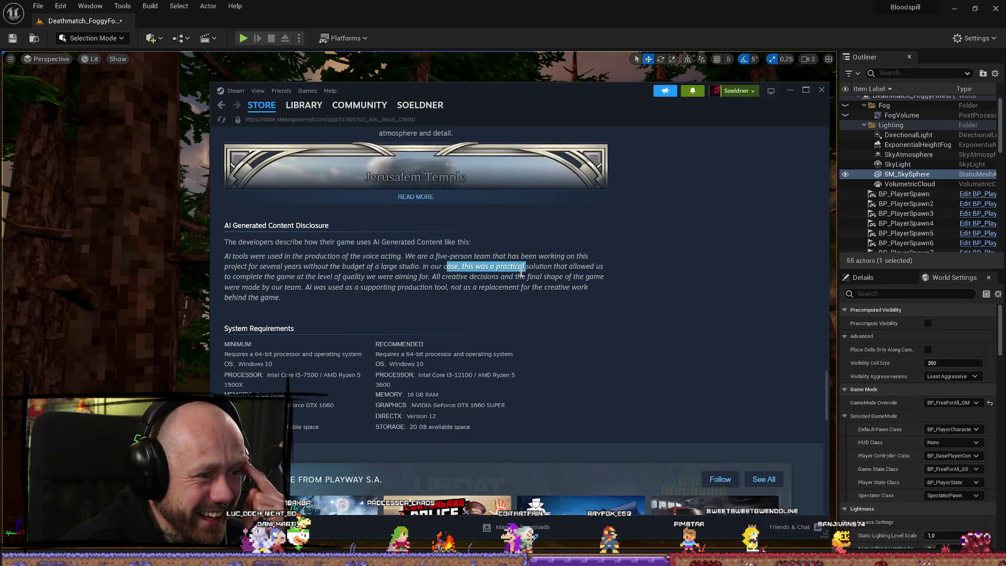
{"action": "mouse_move", "coordinate": [266, 277]}
{"action": "left_mouse_down"}
{"action": "mouse_move", "coordinate": [364, 277]}
{"action": "mouse_move", "coordinate": [478, 298]}
{"action": "mouse_move", "coordinate": [434, 287]}
{"action": "mouse_move", "coordinate": [439, 298]}
{"action": "left_mouse_up"}
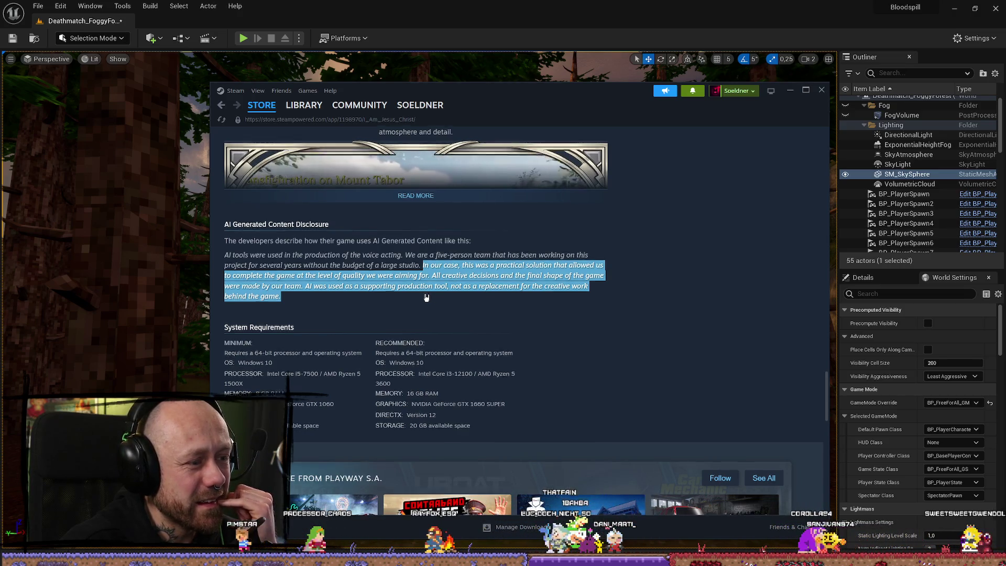
Step: Scroll the store page and follow the 'Very Positive' All Reviews link to the reviews
{"action": "scroll", "coordinate": [427, 297], "scroll_direction": "up", "scroll_amount": 5}
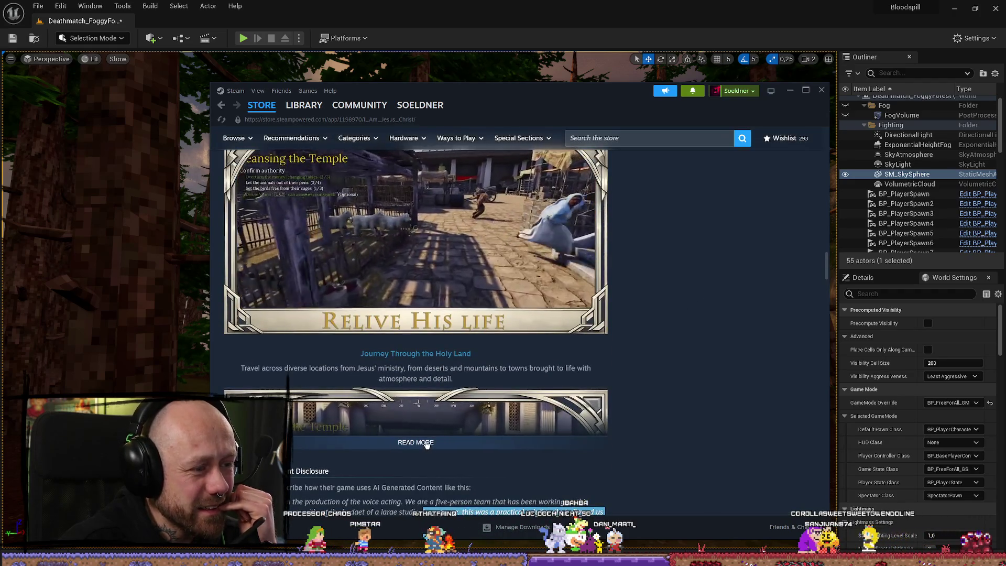
{"action": "scroll", "coordinate": [426, 445], "scroll_direction": "down", "scroll_amount": 3}
{"action": "scroll", "coordinate": [574, 337], "scroll_direction": "down", "scroll_amount": 5}
{"action": "scroll", "coordinate": [574, 337], "scroll_direction": "down", "scroll_amount": 5}
{"action": "scroll", "coordinate": [604, 312], "scroll_direction": "down", "scroll_amount": 4}
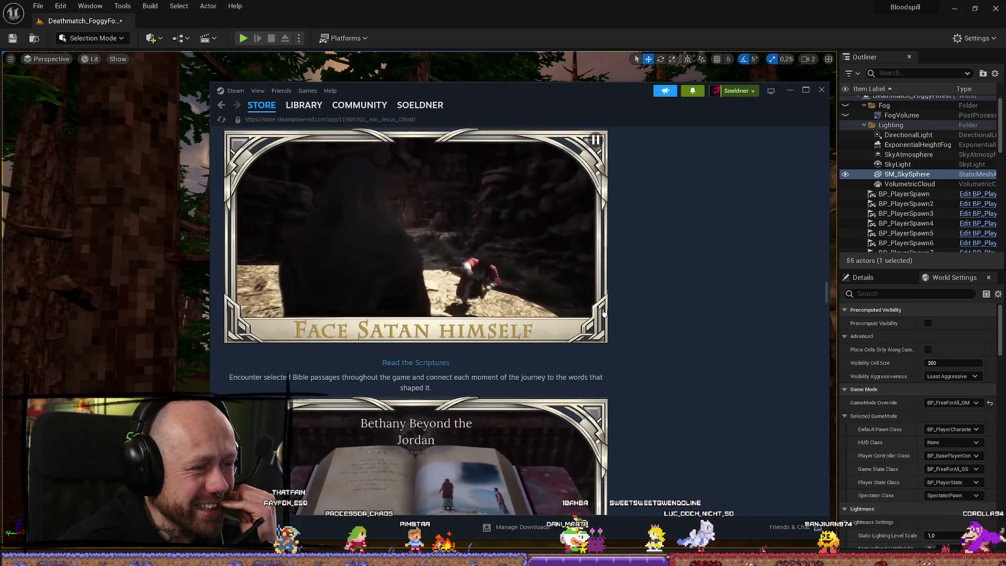
{"action": "scroll", "coordinate": [603, 312], "scroll_direction": "down", "scroll_amount": 3}
{"action": "scroll", "coordinate": [603, 313], "scroll_direction": "down", "scroll_amount": 2}
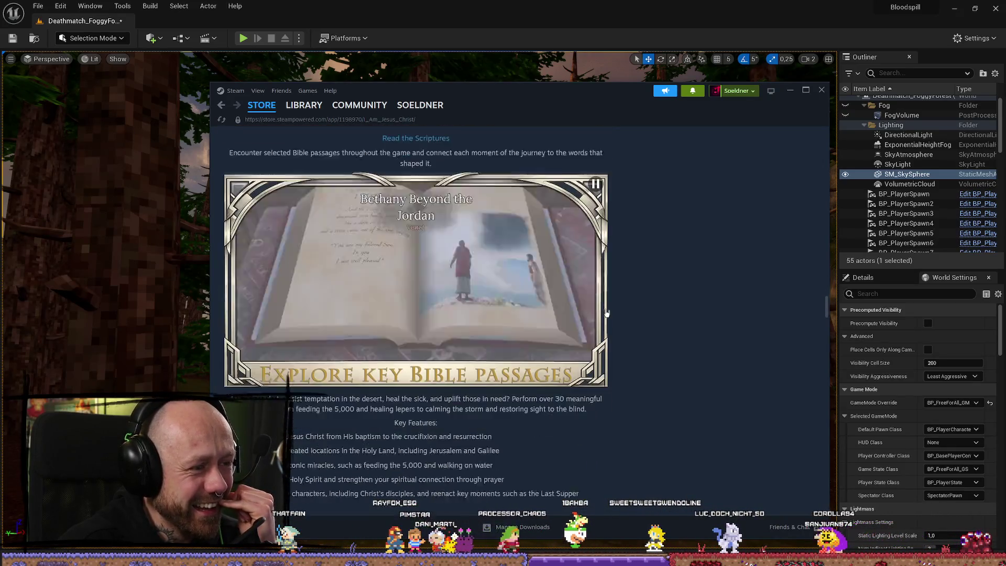
{"action": "scroll", "coordinate": [610, 312], "scroll_direction": "up", "scroll_amount": 15}
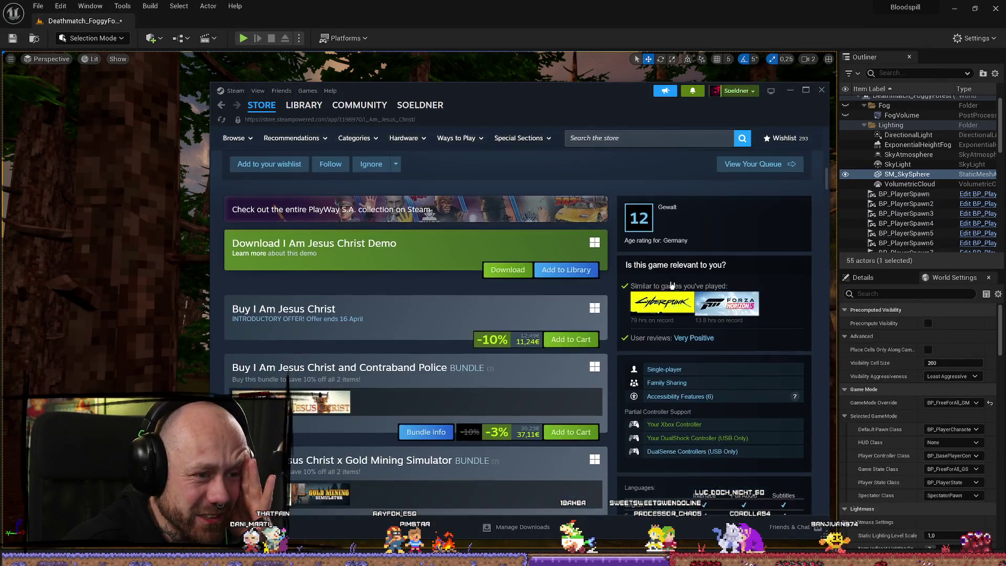
{"action": "scroll", "coordinate": [579, 270], "scroll_direction": "down", "scroll_amount": 3}
{"action": "scroll", "coordinate": [579, 270], "scroll_direction": "down", "scroll_amount": 7}
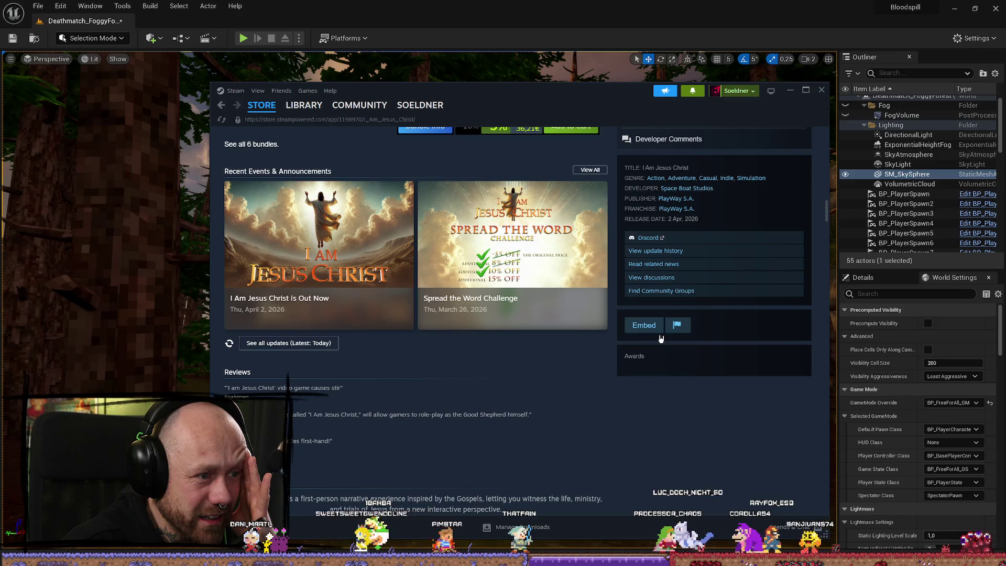
{"action": "scroll", "coordinate": [661, 338], "scroll_direction": "up", "scroll_amount": 12}
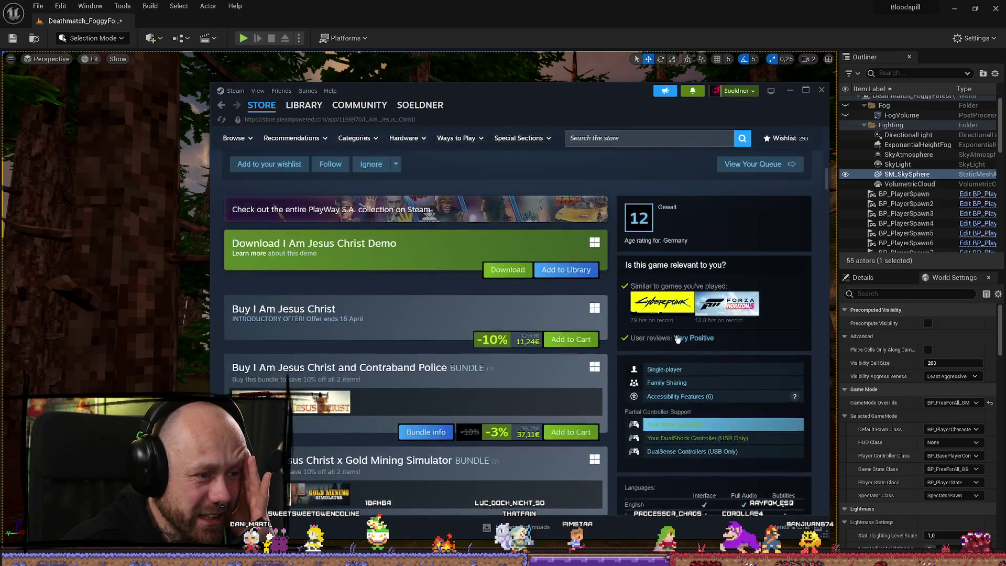
{"action": "scroll", "coordinate": [676, 337], "scroll_direction": "up", "scroll_amount": 5}
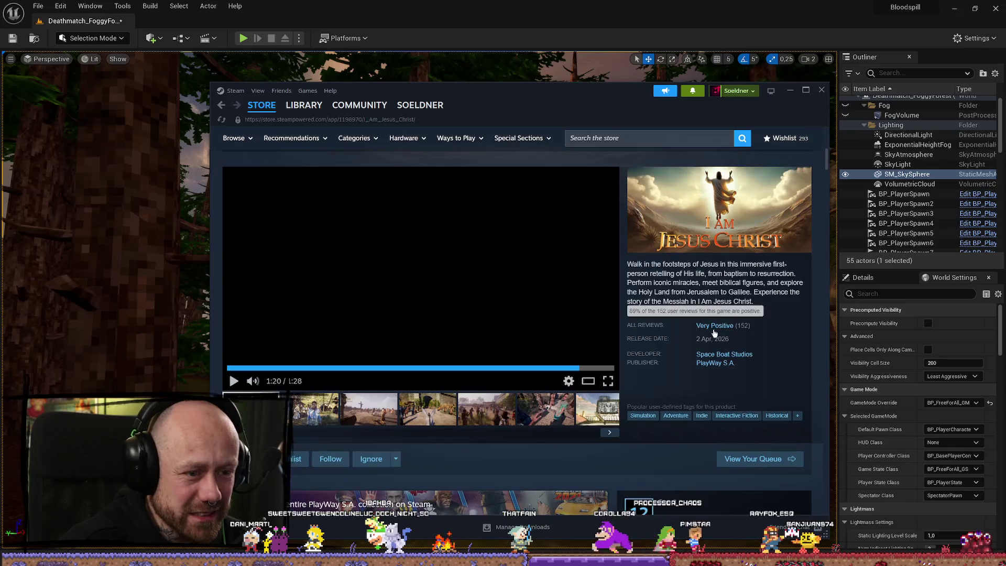
{"action": "left_click", "coordinate": [729, 327]}
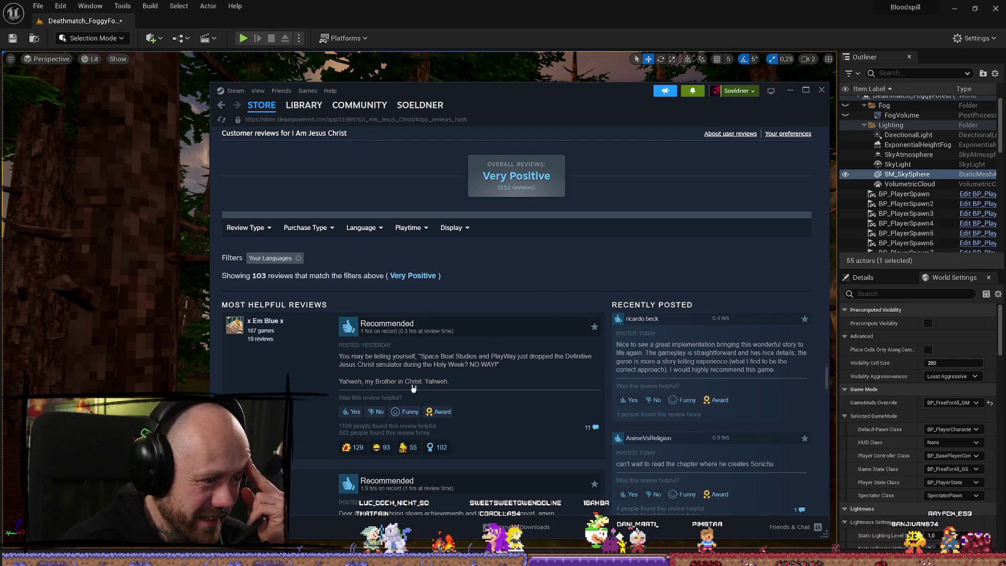
Step: Read down through the Most Helpful reviews, highlighting part of one review's text
{"action": "scroll", "coordinate": [741, 248], "scroll_direction": "down", "scroll_amount": 10}
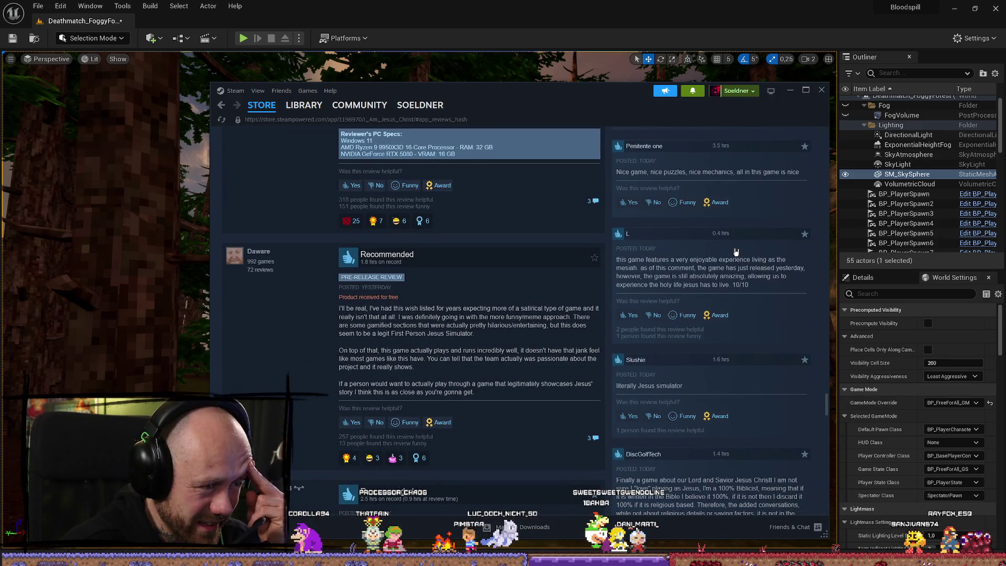
{"action": "scroll", "coordinate": [406, 352], "scroll_direction": "down", "scroll_amount": 6}
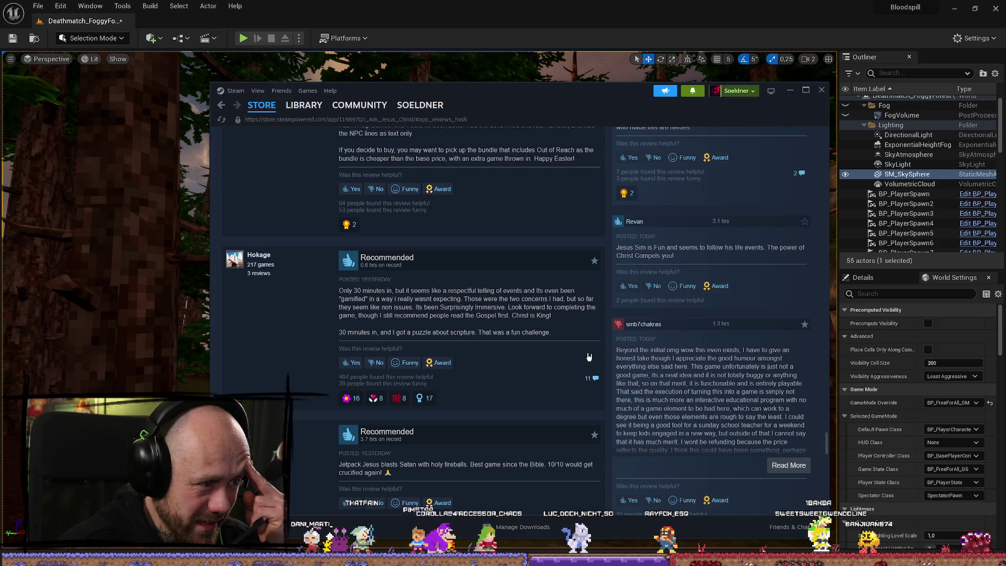
{"action": "mouse_move", "coordinate": [430, 291]}
{"action": "left_mouse_down"}
{"action": "mouse_move", "coordinate": [493, 298]}
{"action": "mouse_move", "coordinate": [390, 298]}
{"action": "left_mouse_up"}
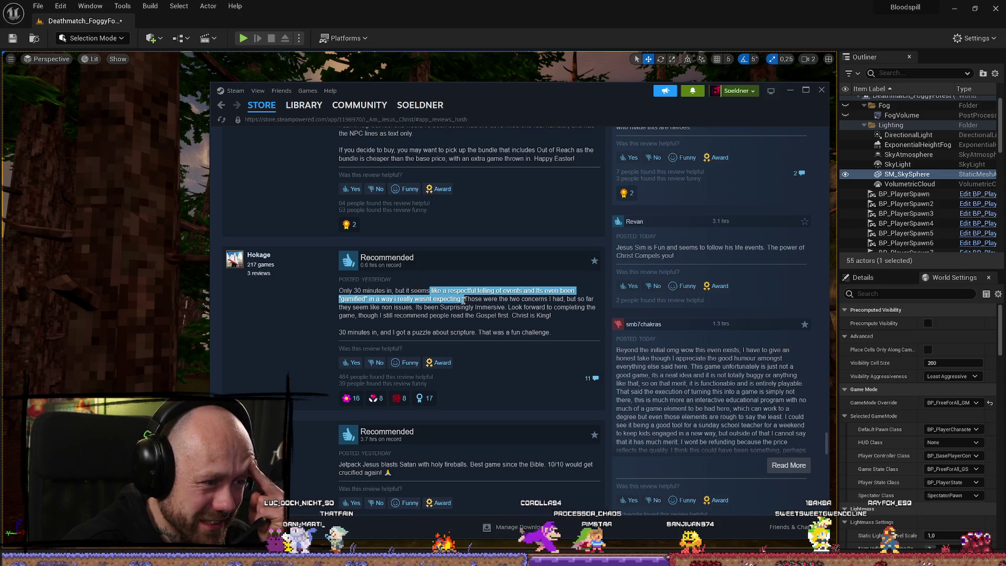
{"action": "left_click", "coordinate": [515, 316]}
{"action": "scroll", "coordinate": [515, 316], "scroll_direction": "down", "scroll_amount": 3}
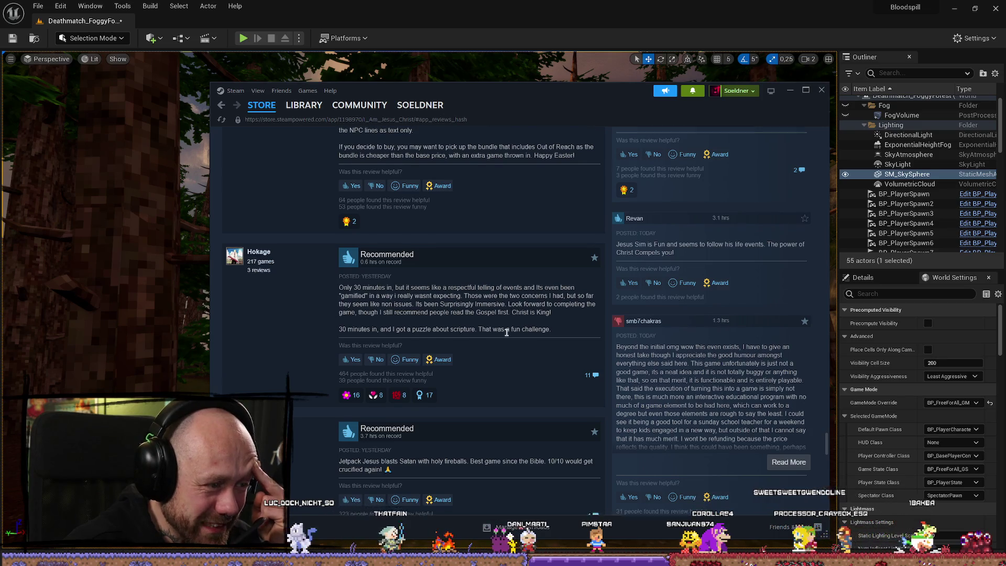
{"action": "scroll", "coordinate": [514, 336], "scroll_direction": "up", "scroll_amount": 1}
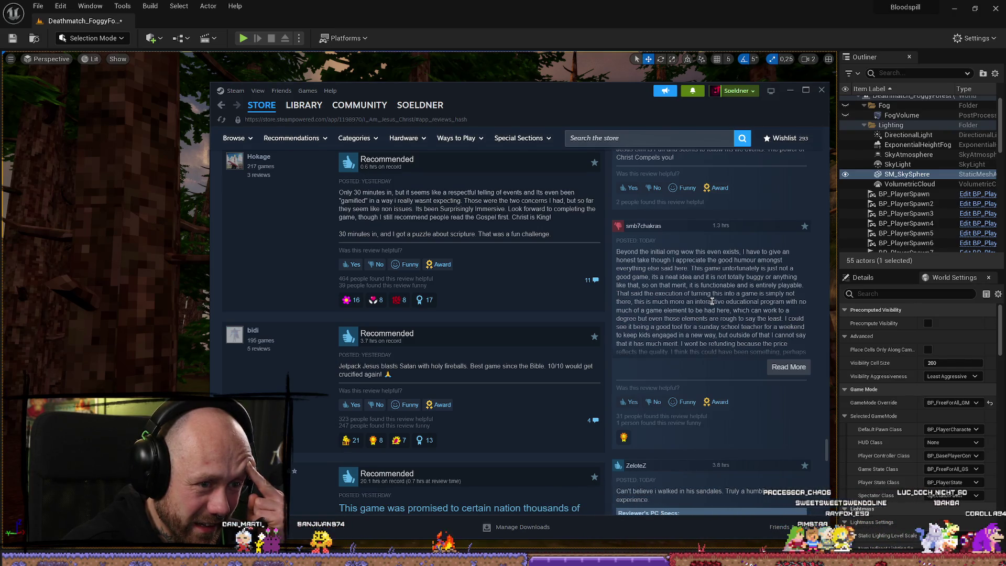
Step: Scroll through the Recently Posted reviews and back up to About This Game
{"action": "scroll", "coordinate": [712, 301], "scroll_direction": "down", "scroll_amount": 3}
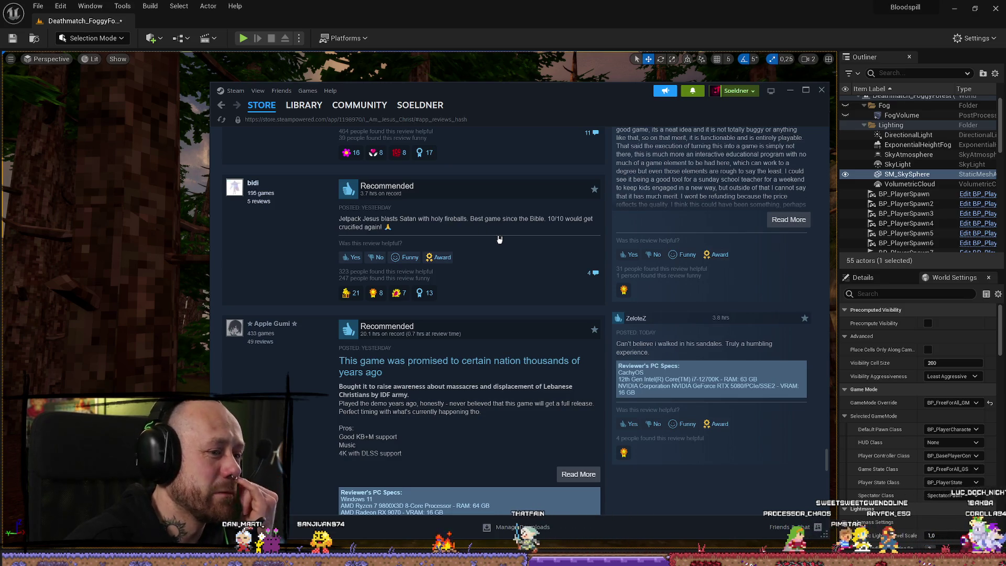
{"action": "scroll", "coordinate": [632, 339], "scroll_direction": "up", "scroll_amount": 2}
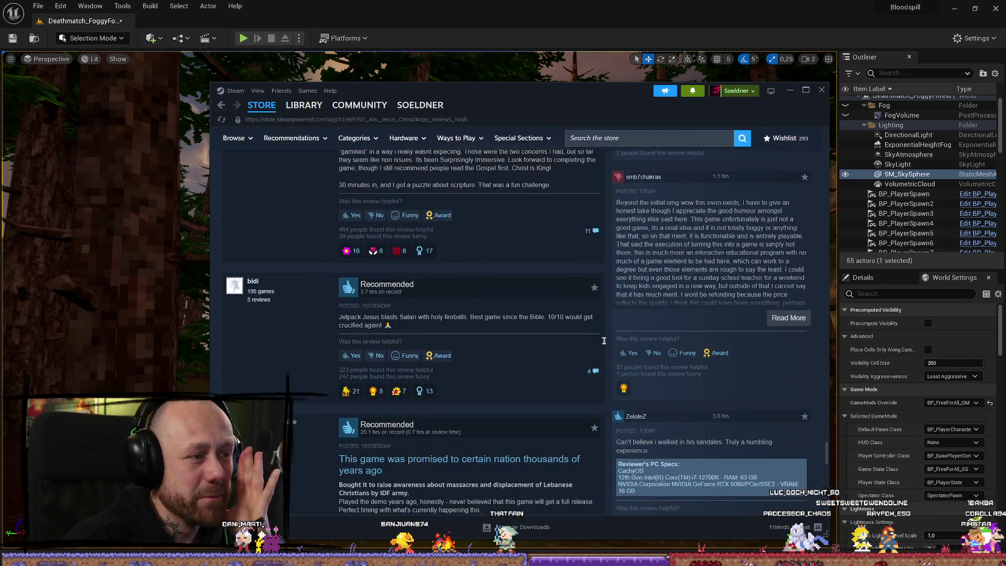
{"action": "scroll", "coordinate": [436, 291], "scroll_direction": "up", "scroll_amount": 3}
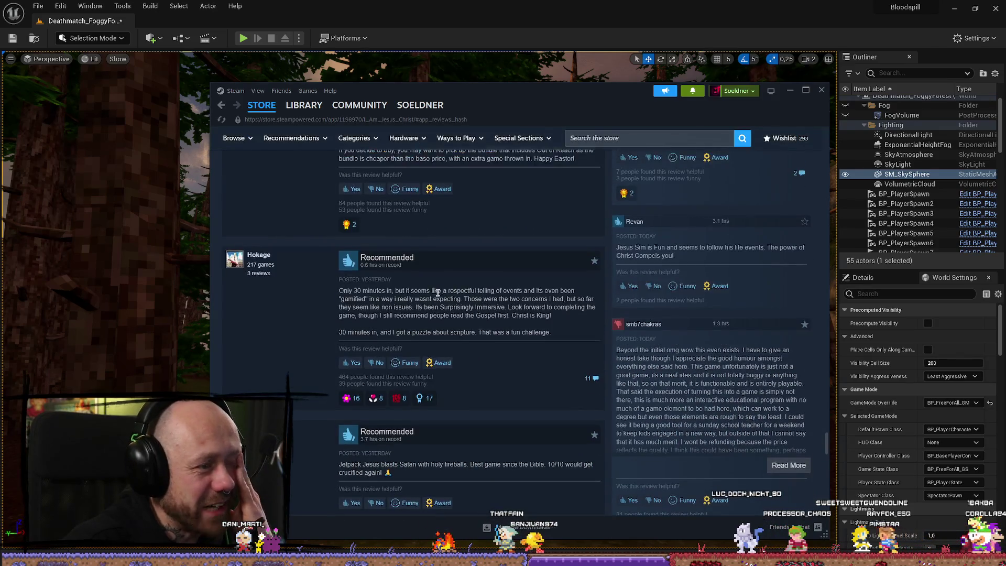
{"action": "scroll", "coordinate": [464, 268], "scroll_direction": "down", "scroll_amount": 6}
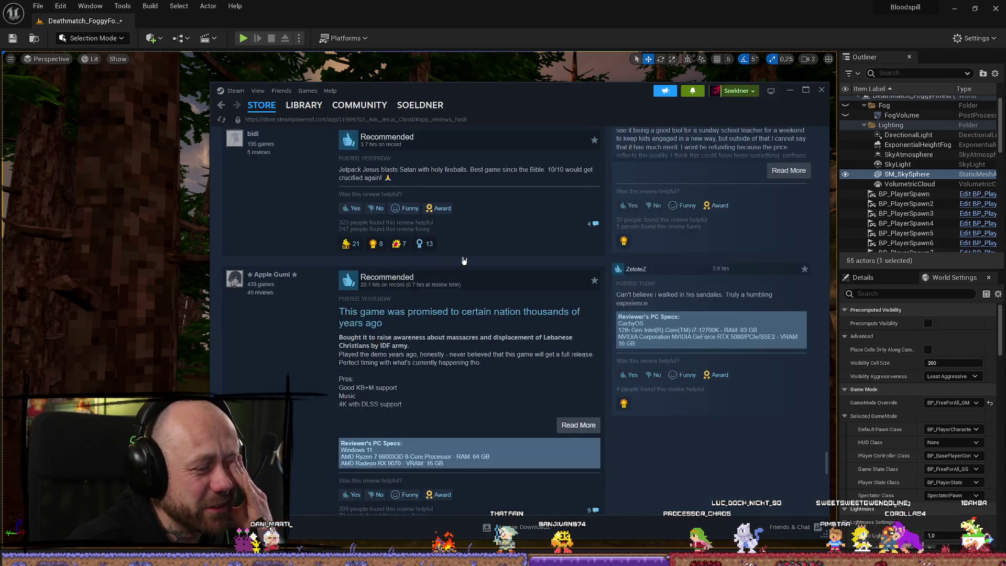
{"action": "scroll", "coordinate": [464, 260], "scroll_direction": "down", "scroll_amount": 15}
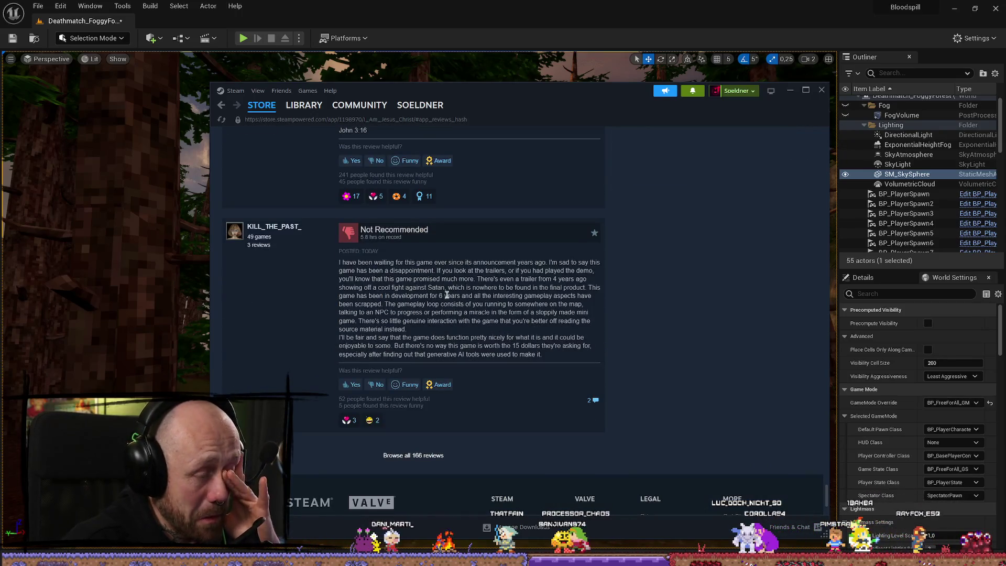
{"action": "scroll", "coordinate": [450, 291], "scroll_direction": "up", "scroll_amount": 10}
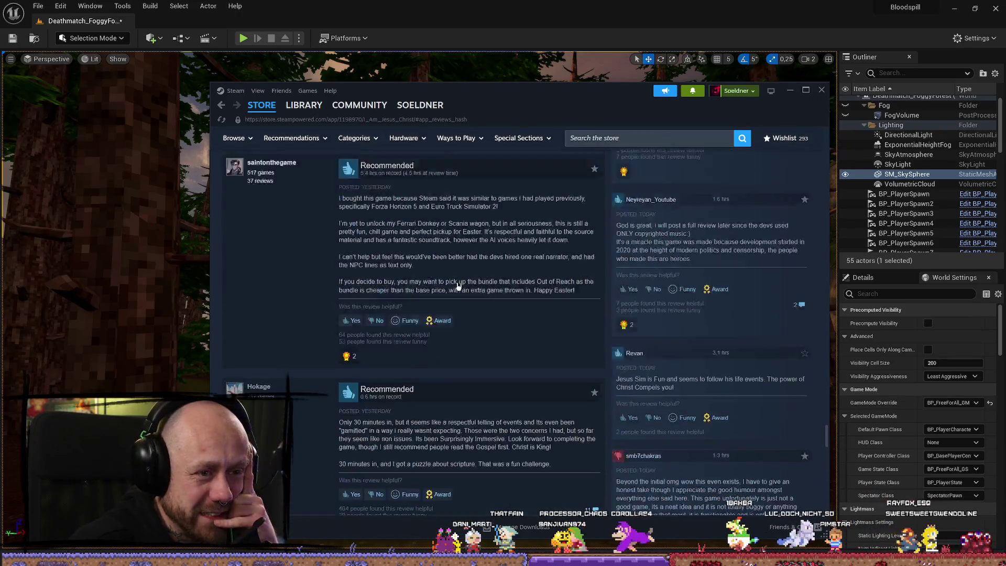
{"action": "scroll", "coordinate": [458, 287], "scroll_direction": "up", "scroll_amount": 20}
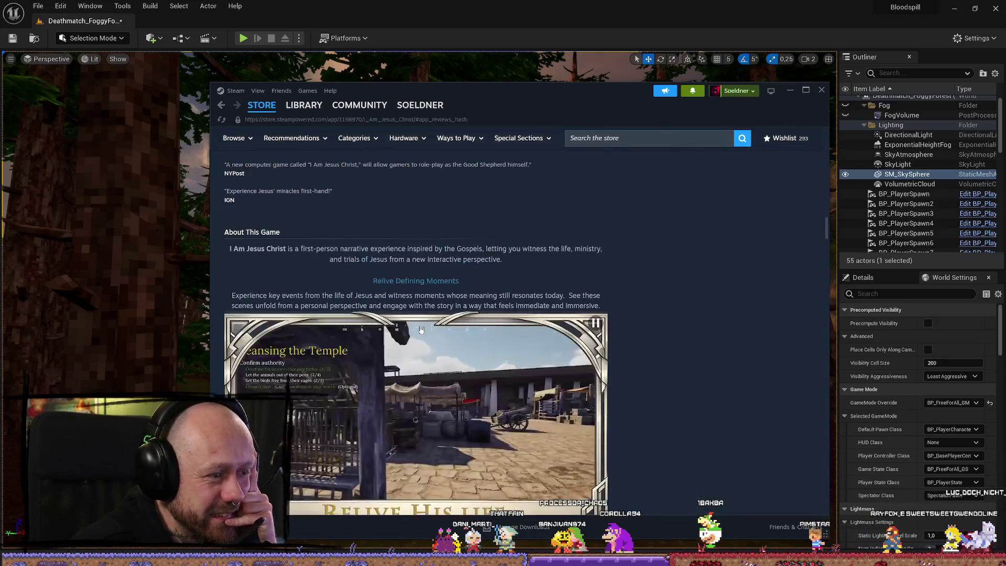
{"action": "scroll", "coordinate": [423, 329], "scroll_direction": "up", "scroll_amount": 10}
{"action": "scroll", "coordinate": [435, 346], "scroll_direction": "down", "scroll_amount": 3}
{"action": "scroll", "coordinate": [445, 361], "scroll_direction": "up", "scroll_amount": 1}
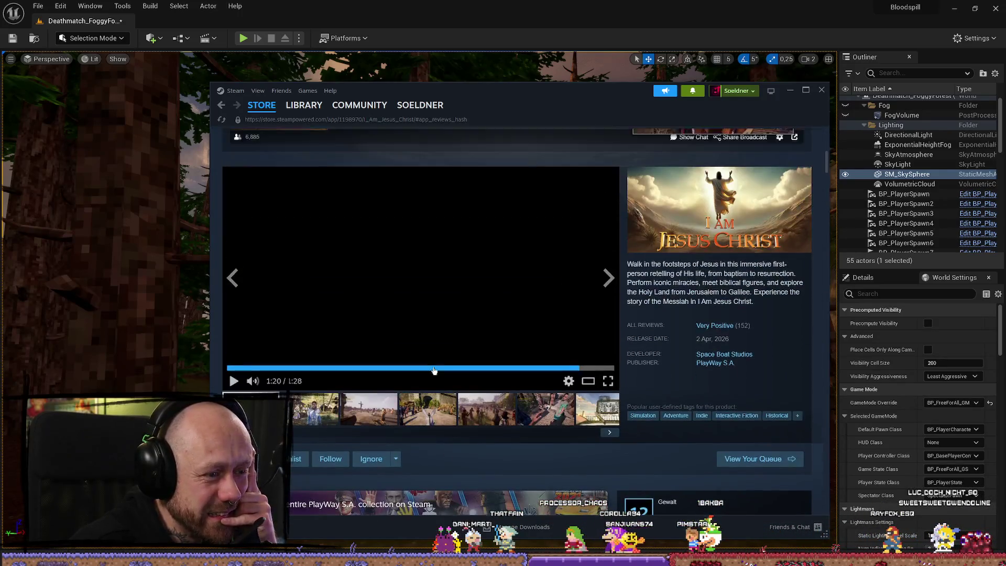
Step: Advance through fifteen game screenshots, past the crosses, temple, pergola, desert road and rocky ground scenes
{"action": "left_click", "coordinate": [609, 274]}
{"action": "left_click", "coordinate": [609, 274]}
{"action": "left_click", "coordinate": [610, 274]}
{"action": "left_click", "coordinate": [610, 275]}
{"action": "left_click", "coordinate": [609, 274]}
{"action": "left_click", "coordinate": [609, 274]}
{"action": "left_click", "coordinate": [610, 275]}
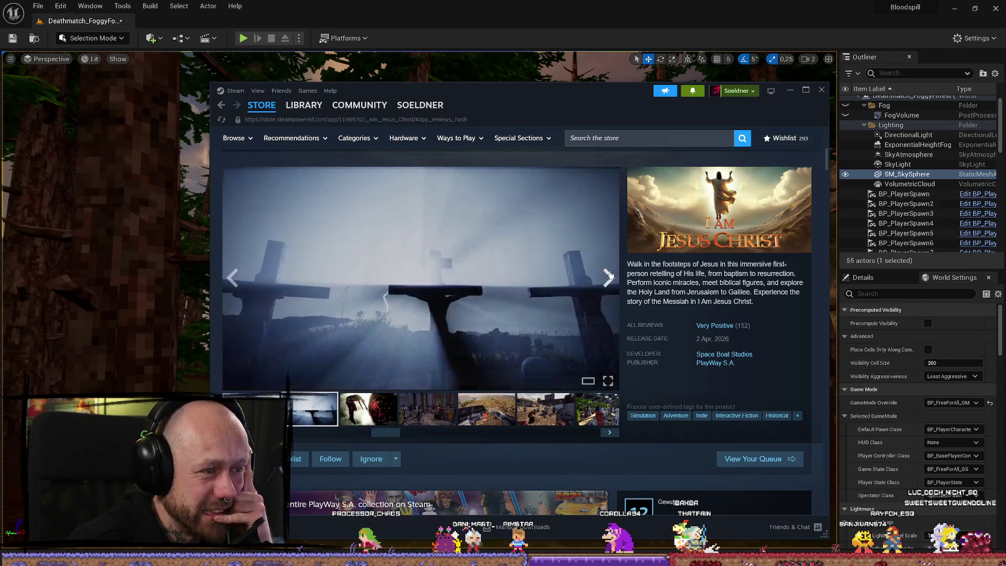
{"action": "left_click", "coordinate": [609, 275]}
{"action": "left_click", "coordinate": [610, 275]}
{"action": "left_click", "coordinate": [609, 275]}
{"action": "left_click", "coordinate": [609, 275]}
{"action": "left_click", "coordinate": [609, 275]}
{"action": "left_click", "coordinate": [610, 275]}
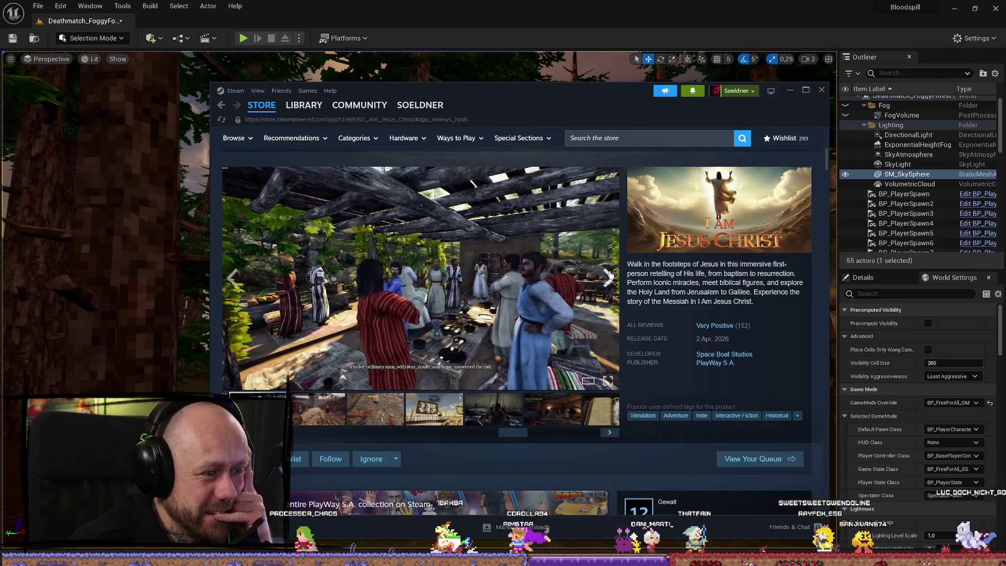
{"action": "left_click", "coordinate": [609, 275]}
{"action": "left_click", "coordinate": [609, 274]}
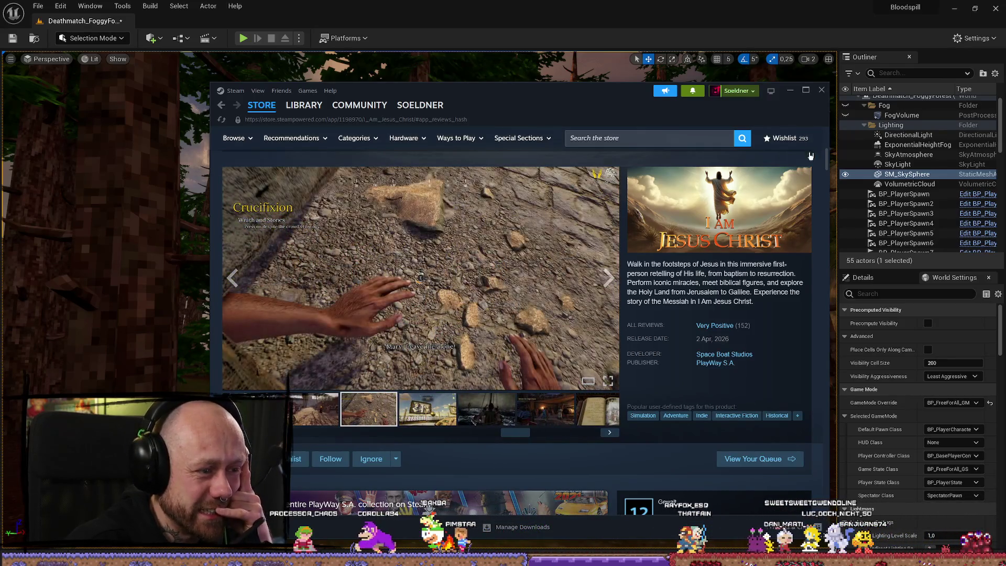
Step: Drag the Steam window off screen to uncover the Unreal editor
{"action": "left_click_drag", "start_coordinate": [561, 93], "coordinate": [0, 94]}
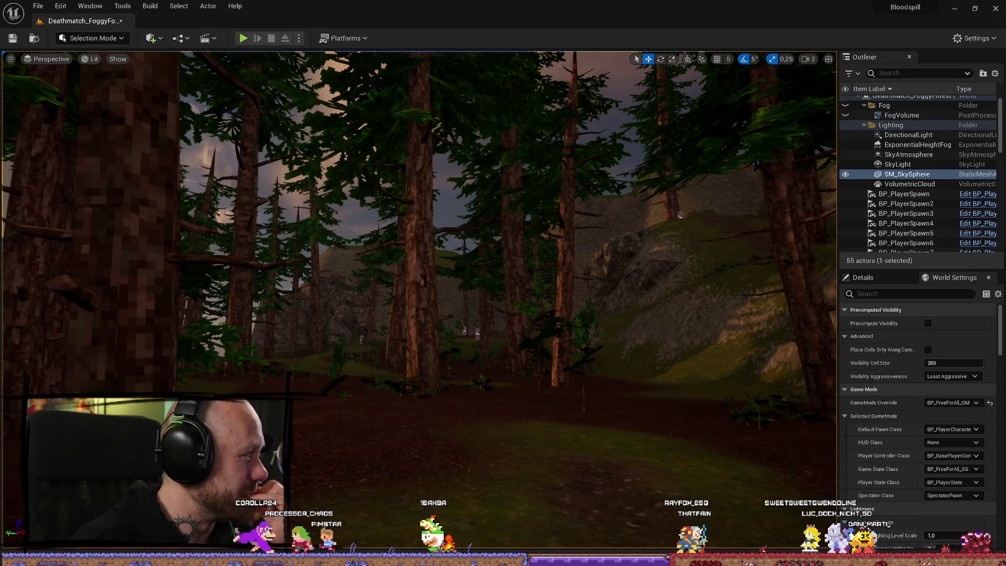
{"action": "left_click_drag", "start_coordinate": [0, 138], "coordinate": [492, 138]}
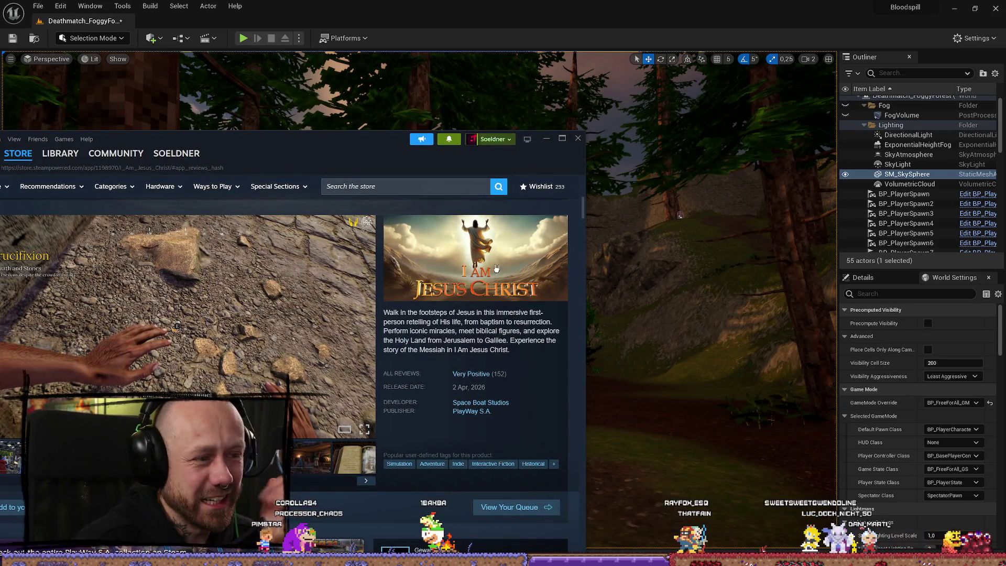
{"action": "left_click_drag", "start_coordinate": [389, 157], "coordinate": [0, 156]}
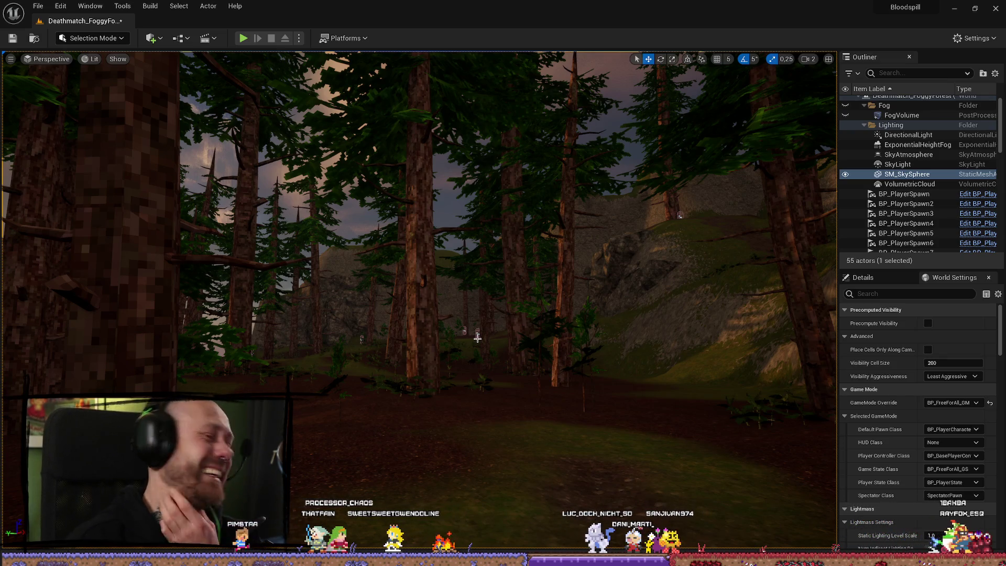
Step: Fly the camera over the valley toward the sunset cliffs, then play Deathmatch_FoggyForest and deploy
{"action": "scroll", "coordinate": [477, 338], "scroll_direction": "up", "scroll_amount": 1}
{"action": "key", "text": "w"}
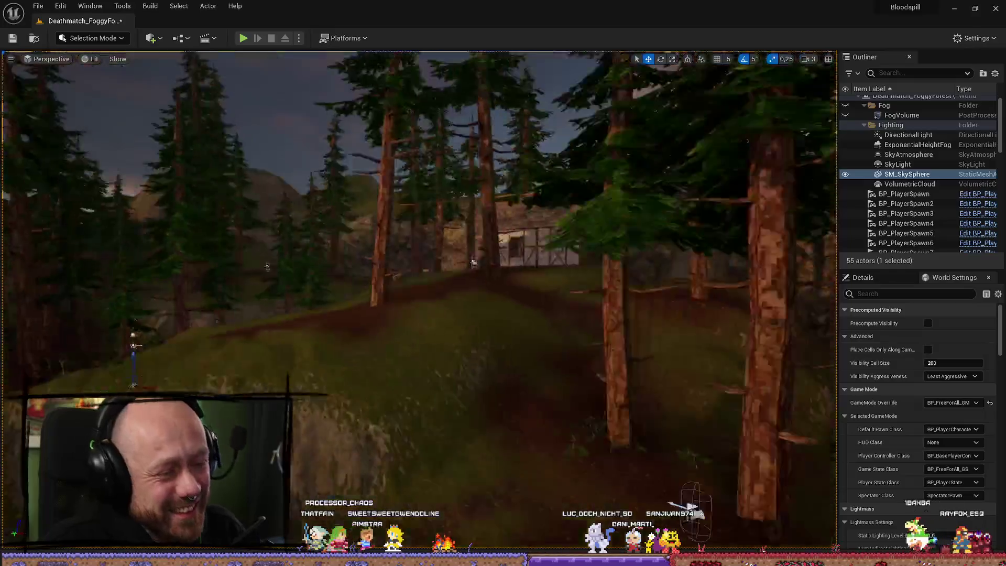
{"action": "key", "text": "w"}
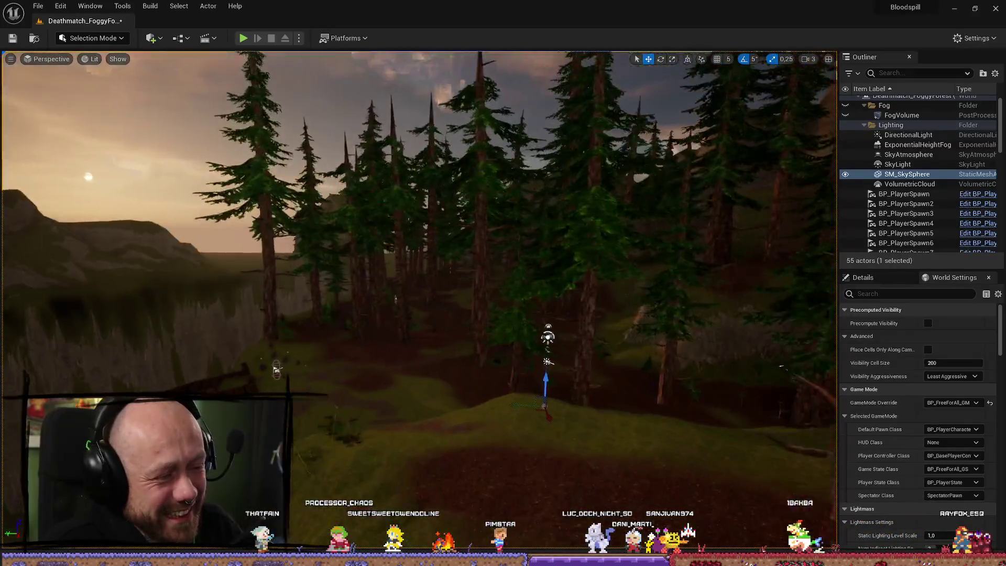
{"action": "left_click_drag", "start_coordinate": [501, 330], "coordinate": [448, 330]}
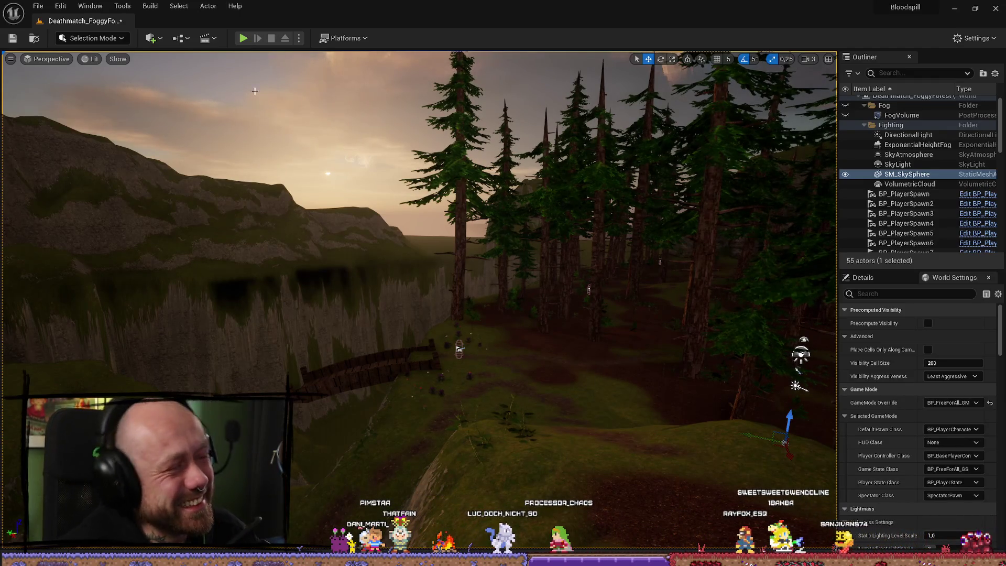
{"action": "left_click", "coordinate": [243, 39]}
{"action": "left_click", "coordinate": [418, 485]}
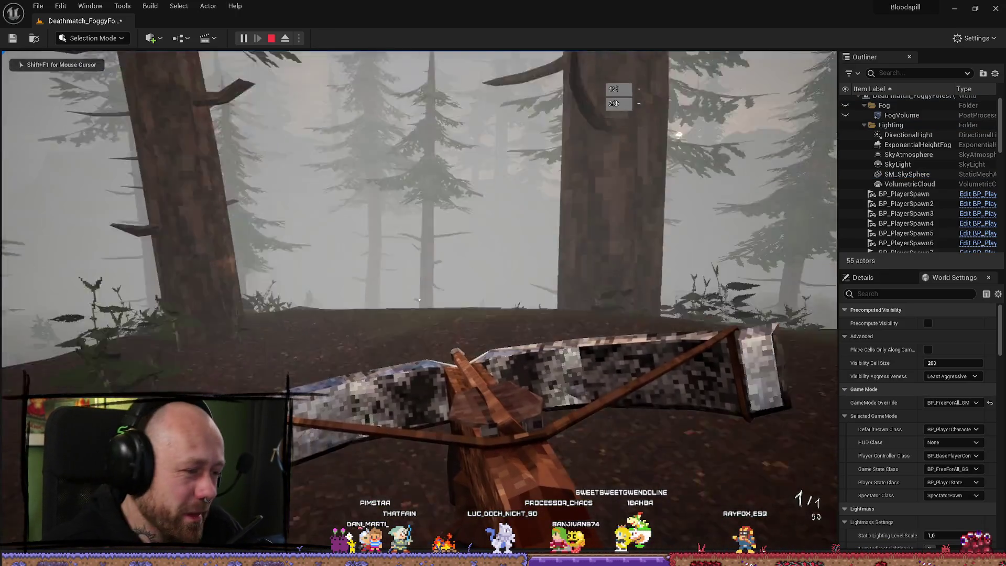
Step: Switch to weapon 2 during the playtest, then stop Play In Editor with Esc
{"action": "key", "text": "2"}
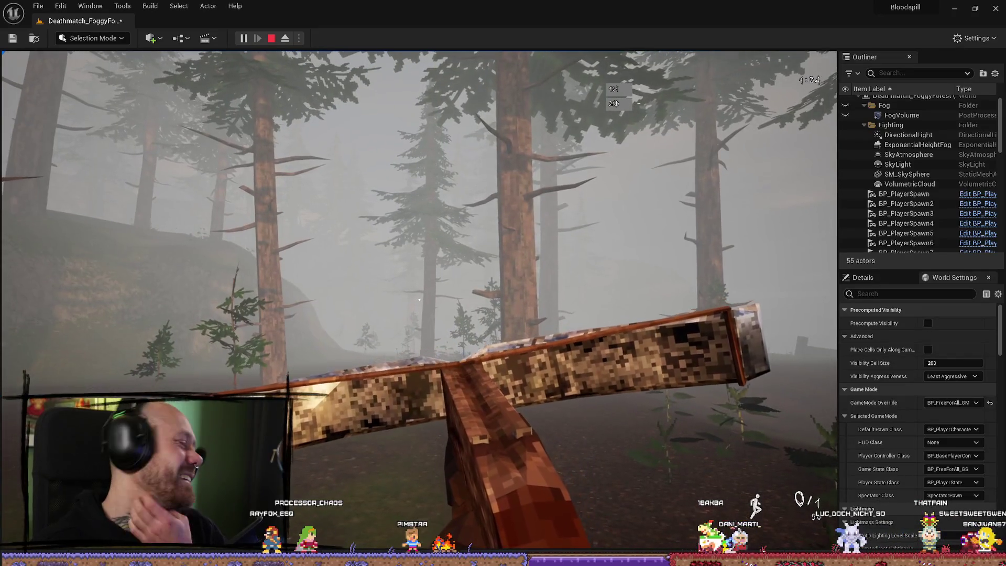
{"action": "key", "text": "Escape"}
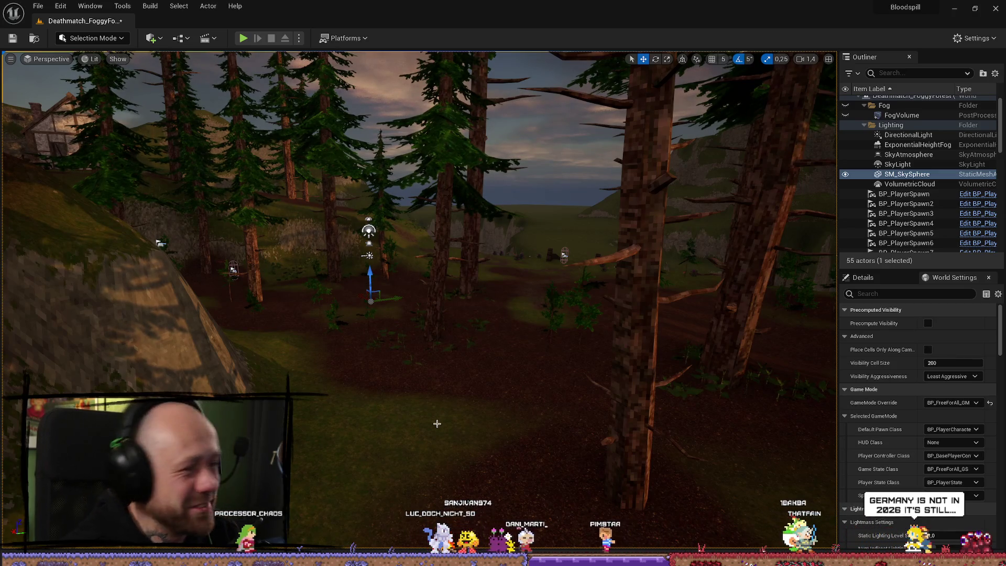
Step: Fly the camera forward into the trees, then pull back to view the house
{"action": "key", "text": "w"}
{"action": "scroll", "coordinate": [437, 423], "scroll_direction": "up", "scroll_amount": 1}
{"action": "key", "text": "s"}
Step: Scroll through the LandscapeMeshes folder in the Content Drawer, then fly the view into the pine trees
{"action": "key", "text": "ctrl+space"}
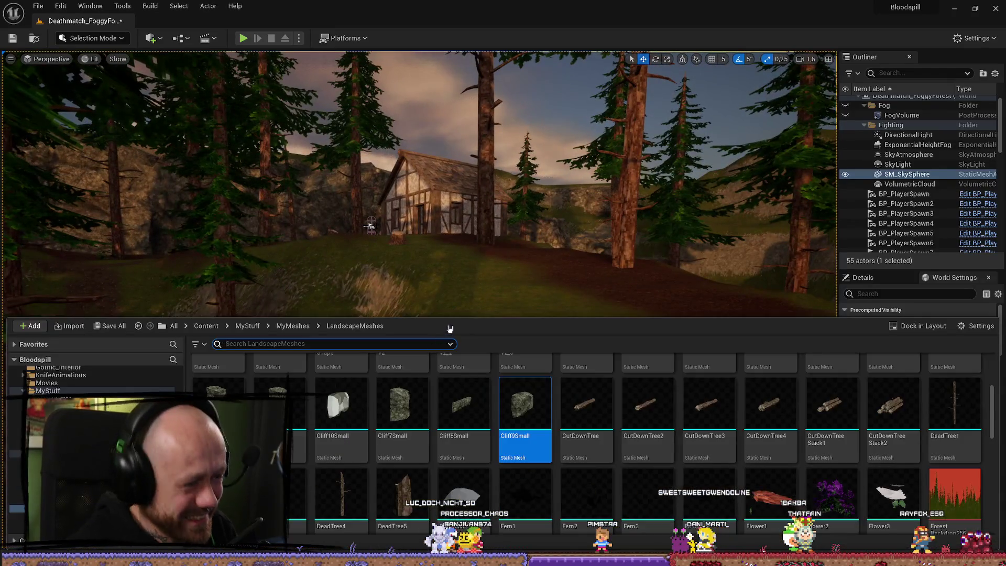
{"action": "scroll", "coordinate": [703, 416], "scroll_direction": "down", "scroll_amount": 3}
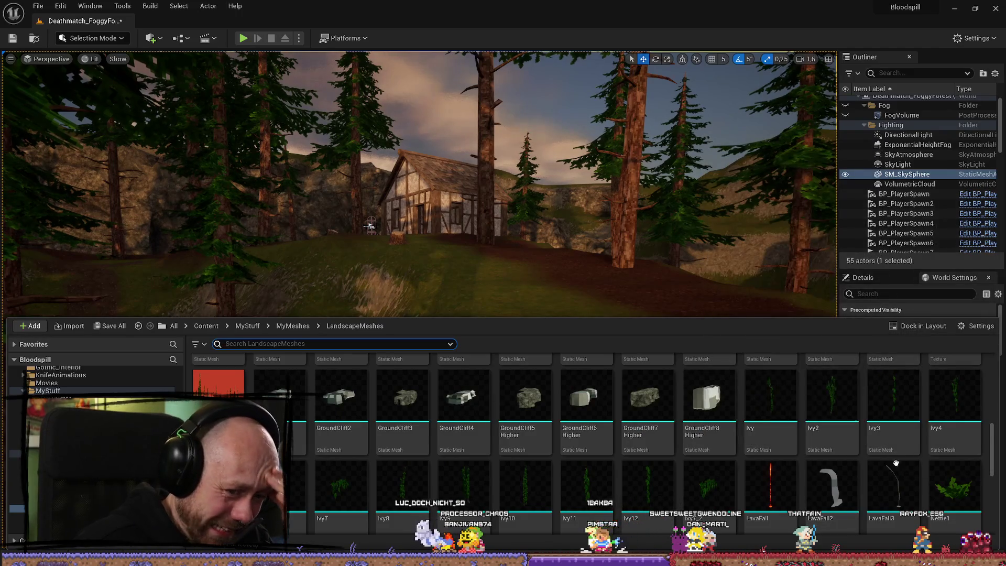
{"action": "mouse_move", "coordinate": [901, 494]}
{"action": "scroll", "coordinate": [832, 461], "scroll_direction": "down", "scroll_amount": 3}
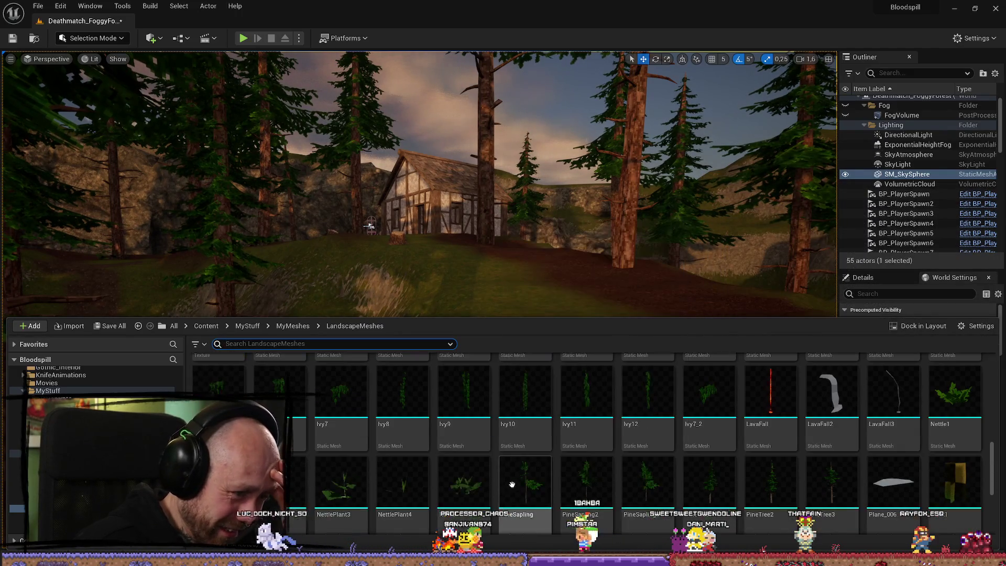
{"action": "scroll", "coordinate": [530, 424], "scroll_direction": "down", "scroll_amount": 5}
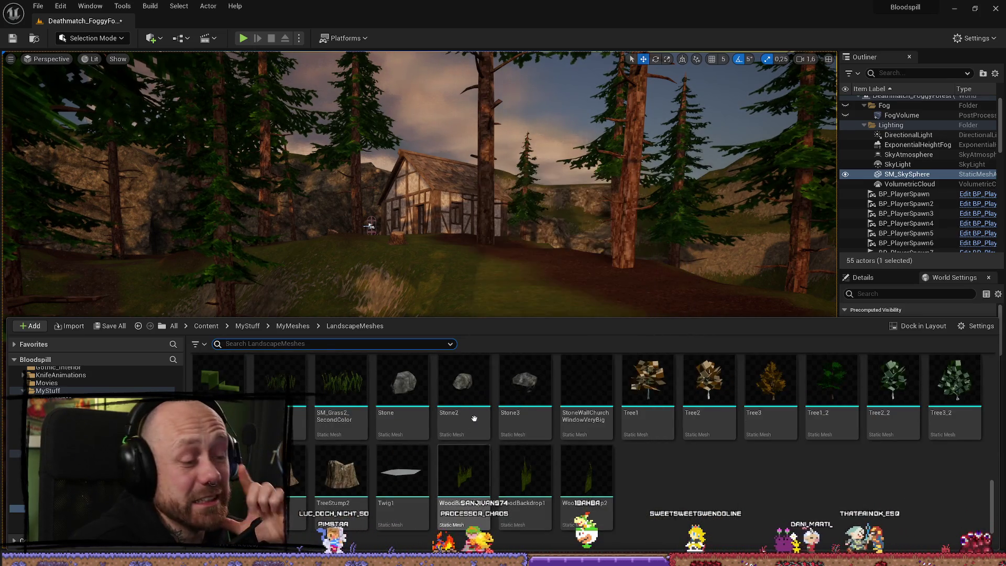
{"action": "left_click_drag", "start_coordinate": [373, 224], "coordinate": [481, 198]}
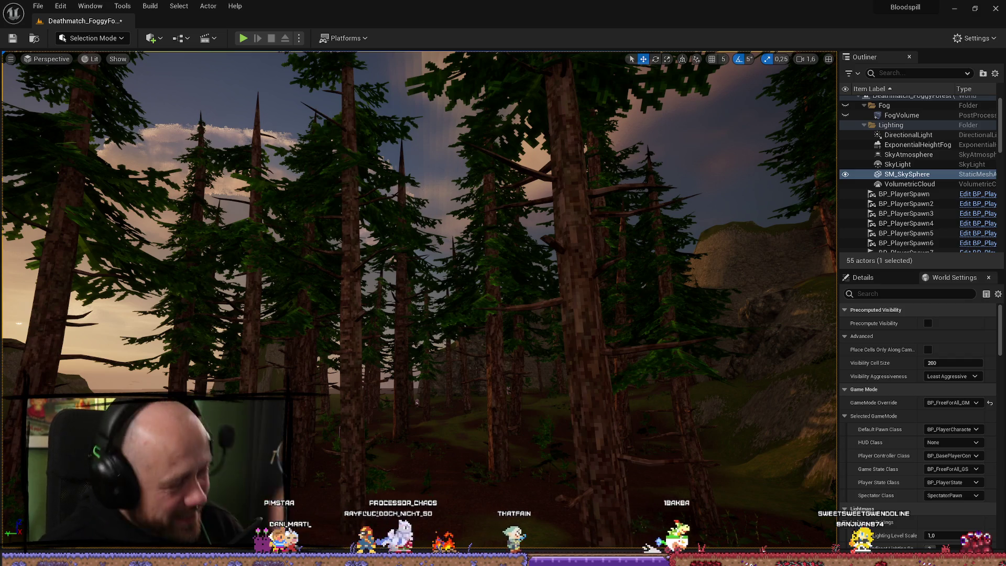
{"action": "left_click_drag", "start_coordinate": [467, 343], "coordinate": [447, 268]}
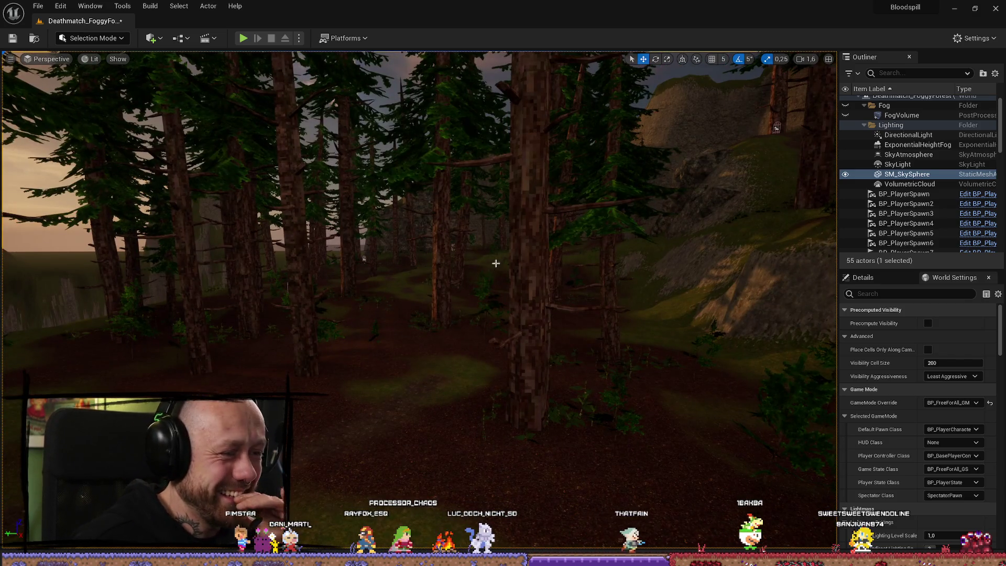
{"action": "left_click_drag", "start_coordinate": [581, 266], "coordinate": [619, 251]}
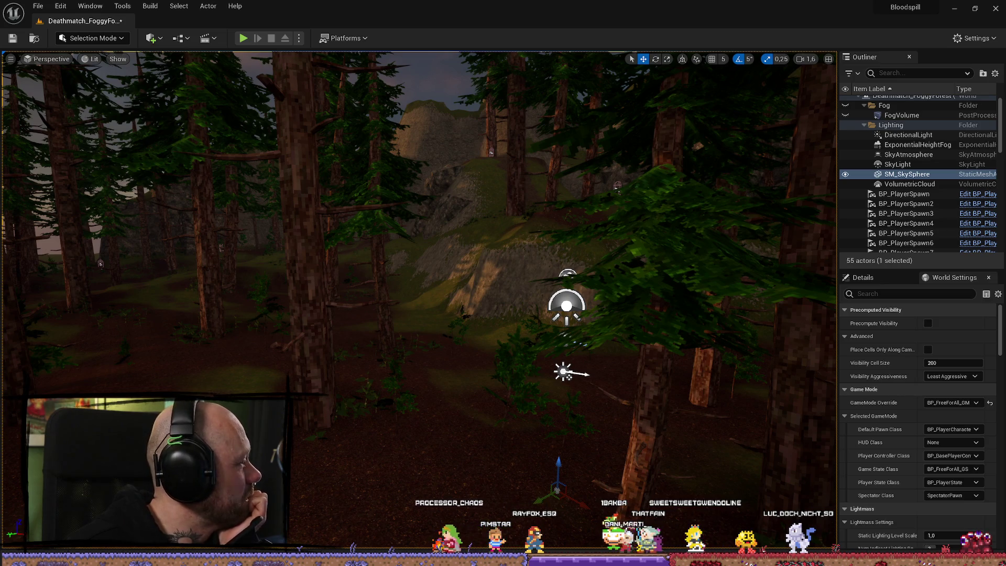
Step: Bring the Steam Library forward, move it to the screen centre, and minimize it
{"action": "key", "text": "alt+Tab"}
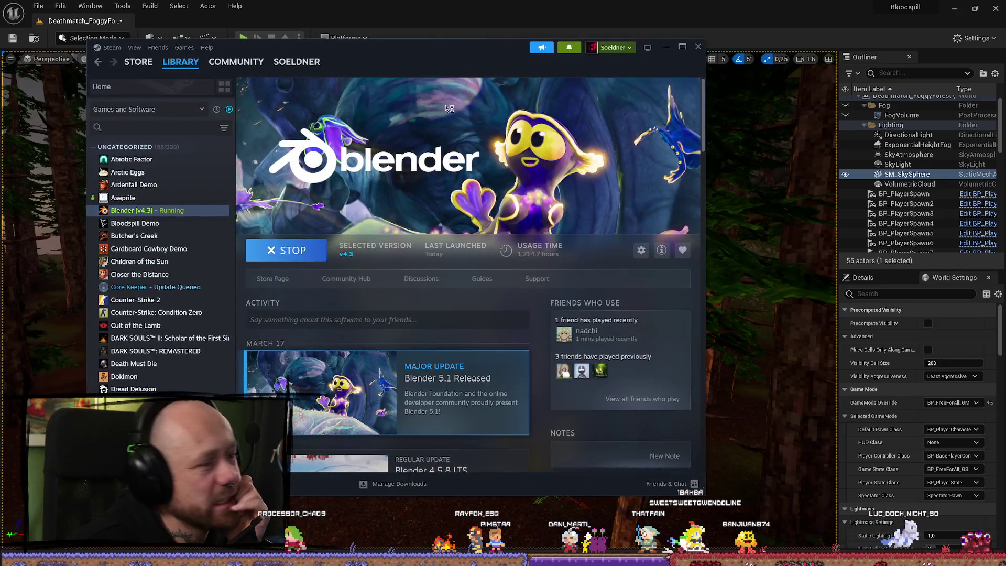
{"action": "mouse_move", "coordinate": [498, 137]}
{"action": "left_mouse_down"}
{"action": "mouse_move", "coordinate": [615, 162]}
{"action": "mouse_move", "coordinate": [592, 156]}
{"action": "mouse_move", "coordinate": [477, 238]}
{"action": "left_mouse_up"}
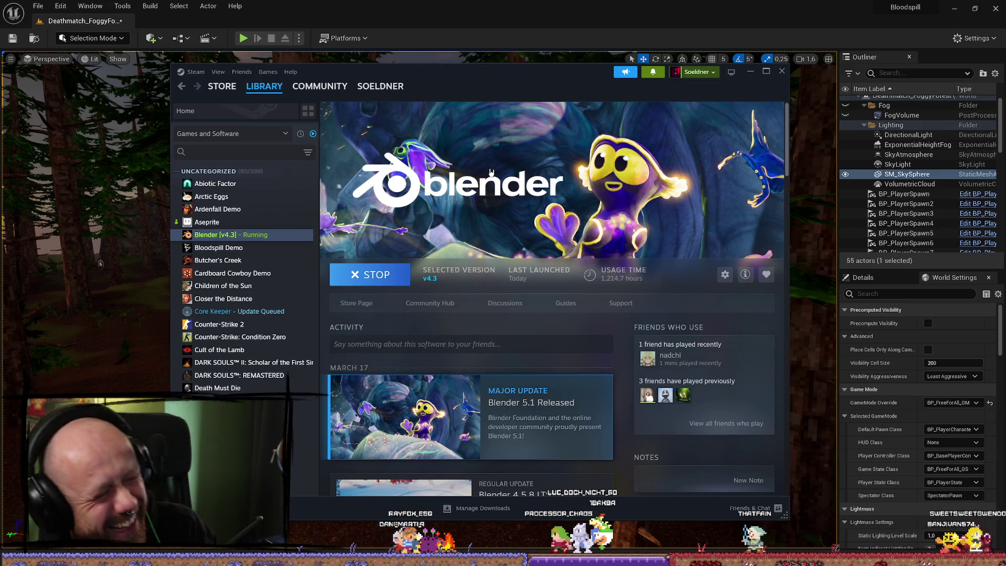
{"action": "left_click", "coordinate": [749, 75]}
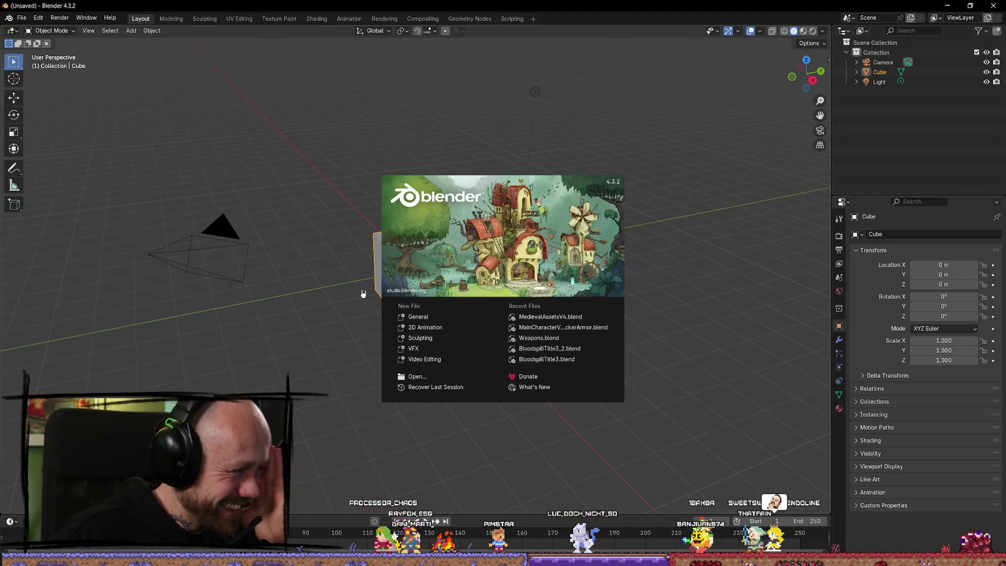
Step: Open MedievalAssetsV4.blend from Recent Files and choose to wait while Blender is unresponsive
{"action": "left_click", "coordinate": [562, 317]}
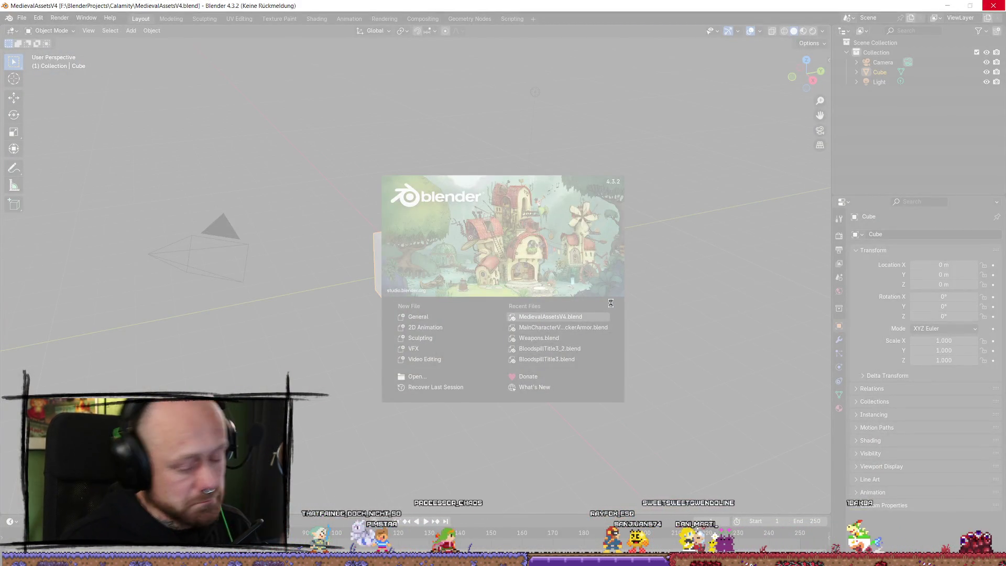
{"action": "left_click", "coordinate": [481, 320]}
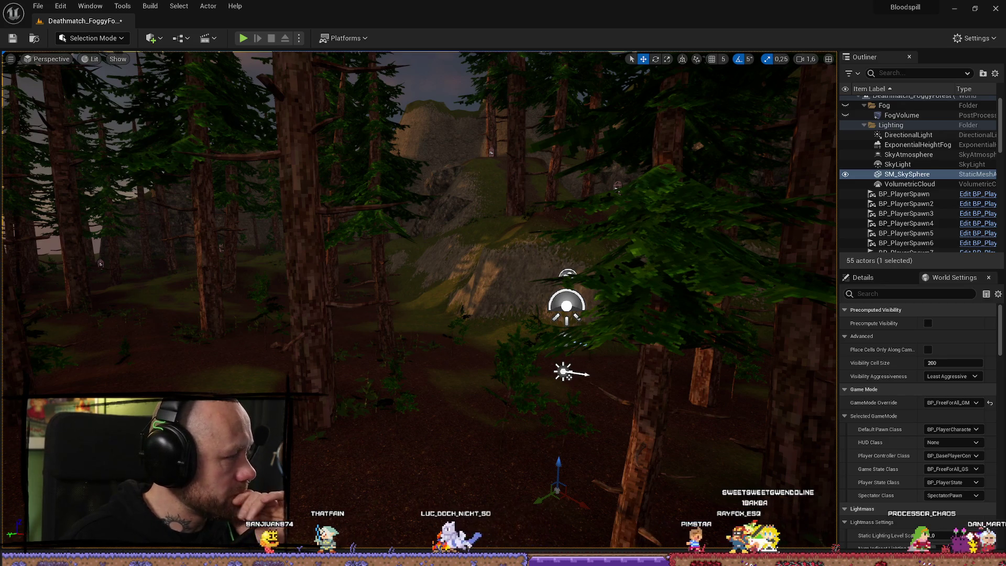
Step: Bring the Steam Library back over Unreal and launch Blender (v4.3) again
{"action": "key", "text": "alt+Tab"}
{"action": "left_click", "coordinate": [369, 275]}
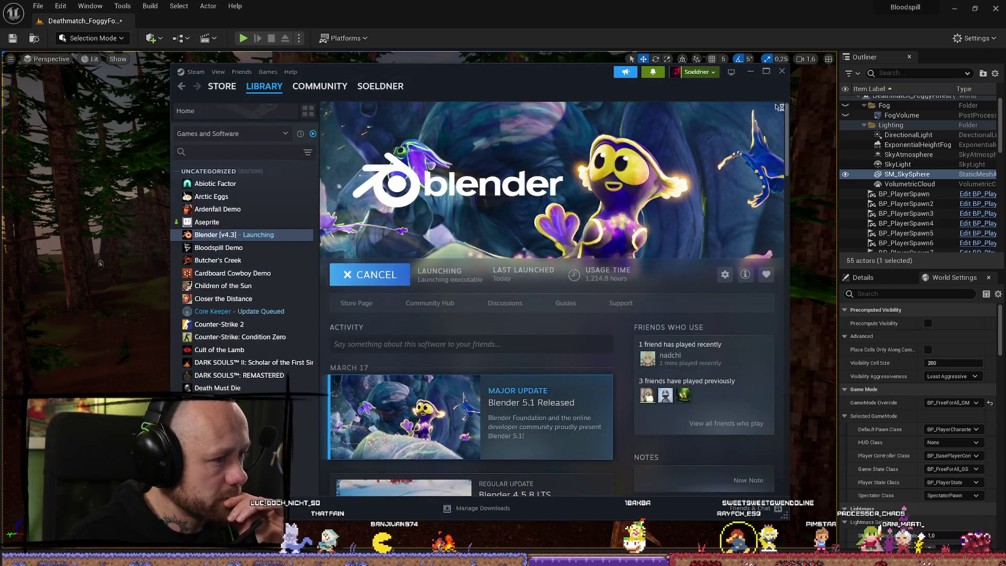
Step: Close the Steam library and open MedievalAssetsV4.blend from Blender's recent files
{"action": "left_click", "coordinate": [784, 74]}
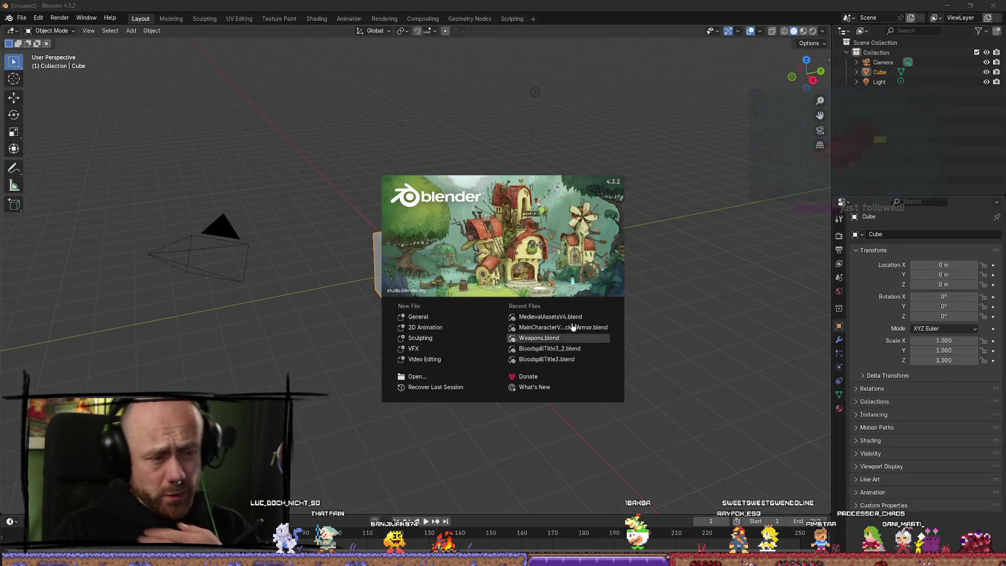
{"action": "left_click", "coordinate": [579, 316]}
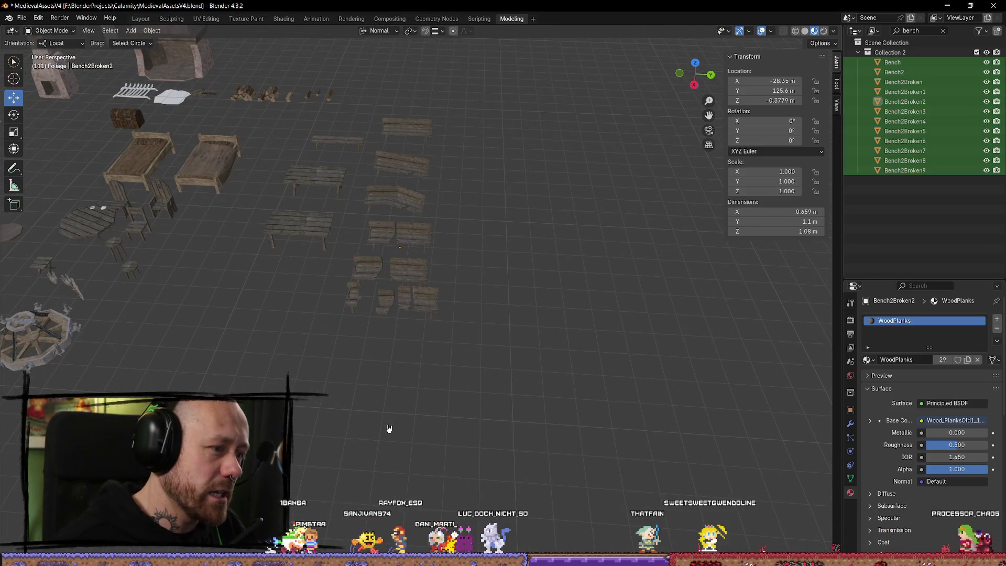
{"action": "left_click", "coordinate": [401, 301]}
{"action": "mouse_move", "coordinate": [409, 352]}
{"action": "left_mouse_down"}
{"action": "mouse_move", "coordinate": [435, 398]}
{"action": "mouse_move", "coordinate": [343, 323]}
{"action": "left_mouse_up"}
{"action": "left_click", "coordinate": [294, 375]}
{"action": "key", "text": "KP_Decimal"}
{"action": "mouse_move", "coordinate": [442, 393]}
{"action": "left_mouse_down"}
{"action": "mouse_move", "coordinate": [449, 373]}
{"action": "mouse_move", "coordinate": [366, 378]}
{"action": "mouse_move", "coordinate": [377, 293]}
{"action": "mouse_move", "coordinate": [389, 352]}
{"action": "left_mouse_up"}
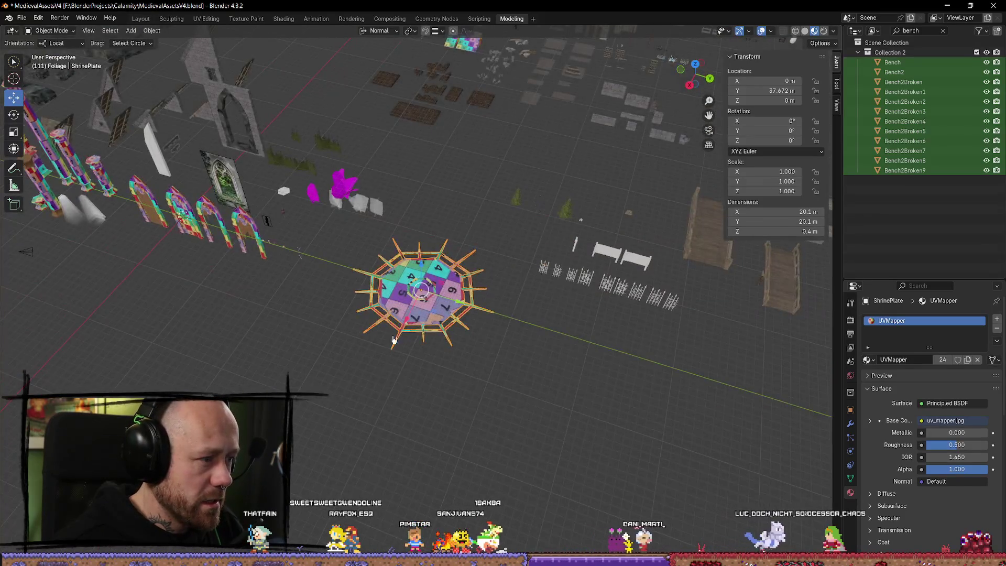
{"action": "left_click", "coordinate": [280, 194]}
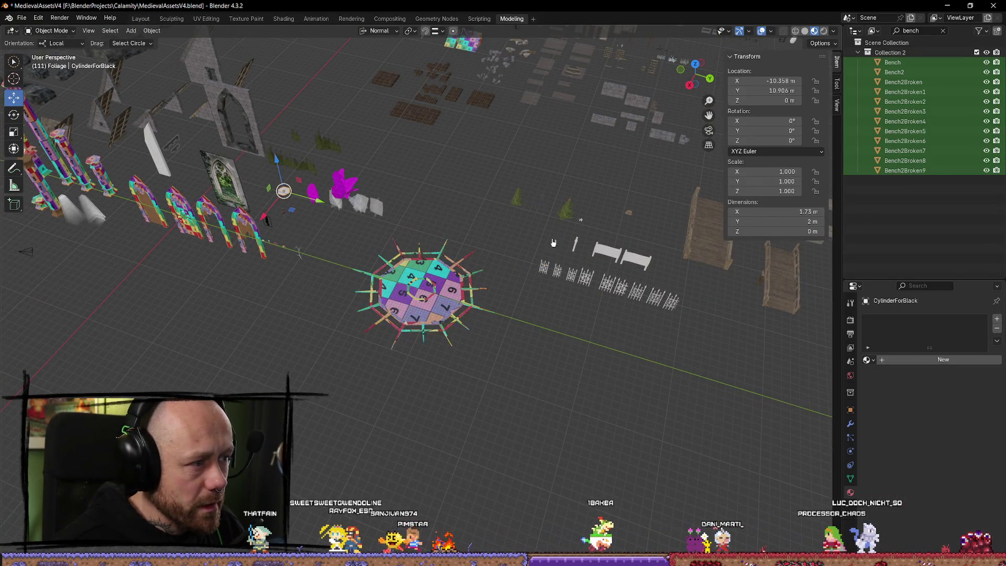
{"action": "left_click_drag", "start_coordinate": [635, 235], "coordinate": [406, 241]}
{"action": "mouse_move", "coordinate": [475, 204]}
{"action": "left_mouse_down"}
{"action": "mouse_move", "coordinate": [530, 359]}
{"action": "mouse_move", "coordinate": [445, 359]}
{"action": "mouse_move", "coordinate": [649, 303]}
{"action": "mouse_move", "coordinate": [417, 299]}
{"action": "mouse_move", "coordinate": [418, 262]}
{"action": "left_mouse_up"}
{"action": "left_click", "coordinate": [449, 255]}
{"action": "key", "text": "KP_Decimal"}
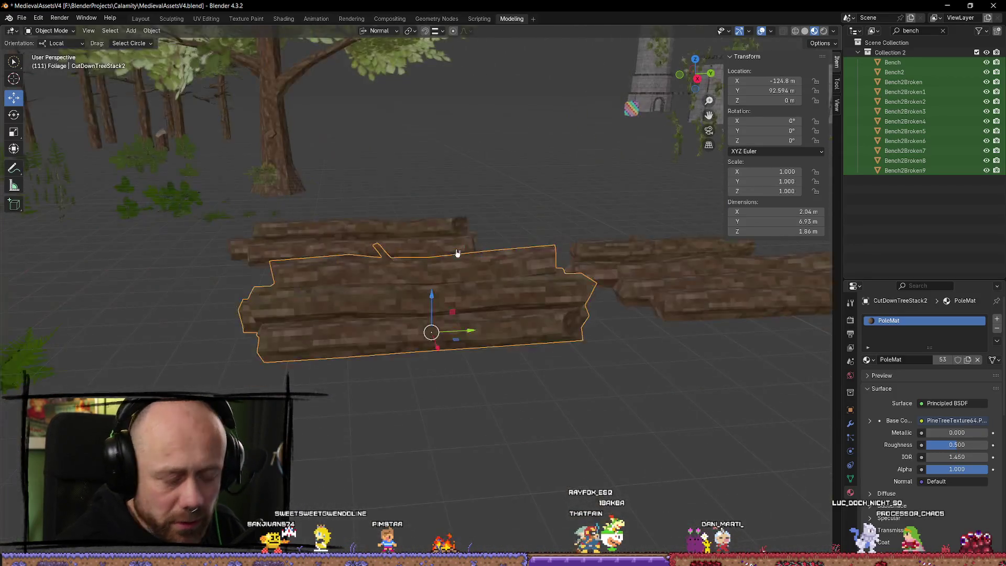
{"action": "scroll", "coordinate": [419, 294], "scroll_direction": "down", "scroll_amount": 6}
{"action": "left_click_drag", "start_coordinate": [359, 295], "coordinate": [459, 245]}
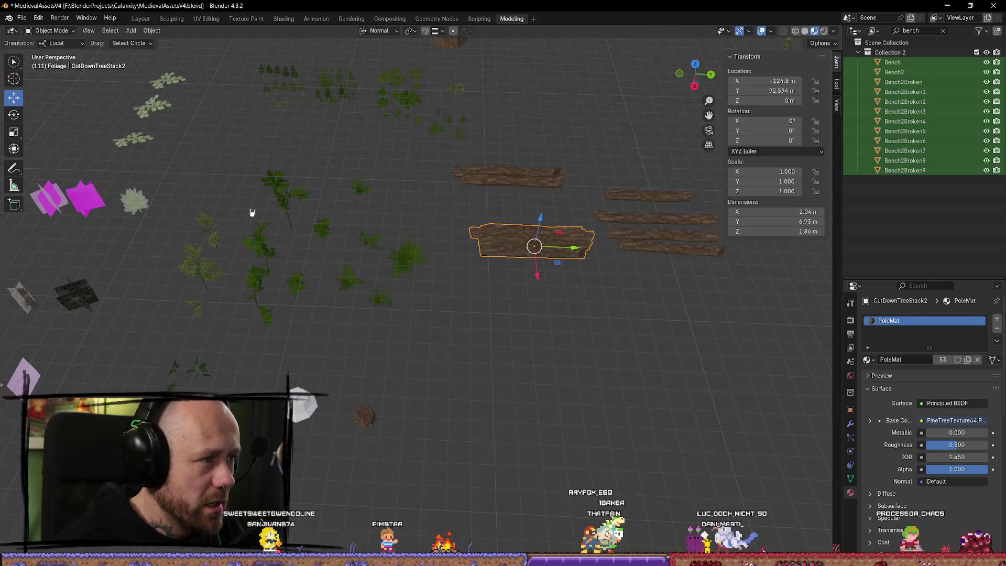
{"action": "left_click", "coordinate": [301, 102]}
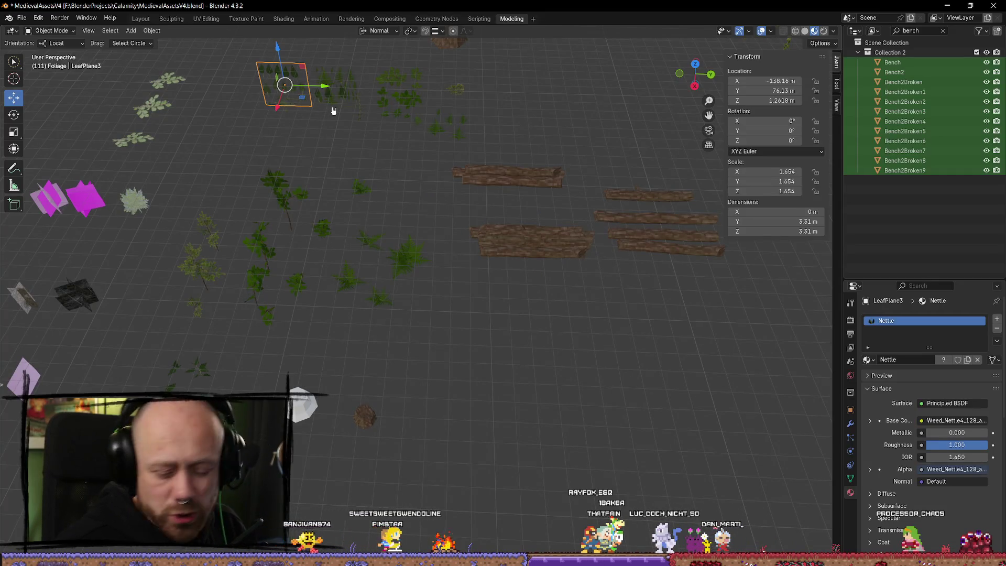
{"action": "key", "text": "KP_Decimal"}
{"action": "scroll", "coordinate": [487, 368], "scroll_direction": "down", "scroll_amount": 8}
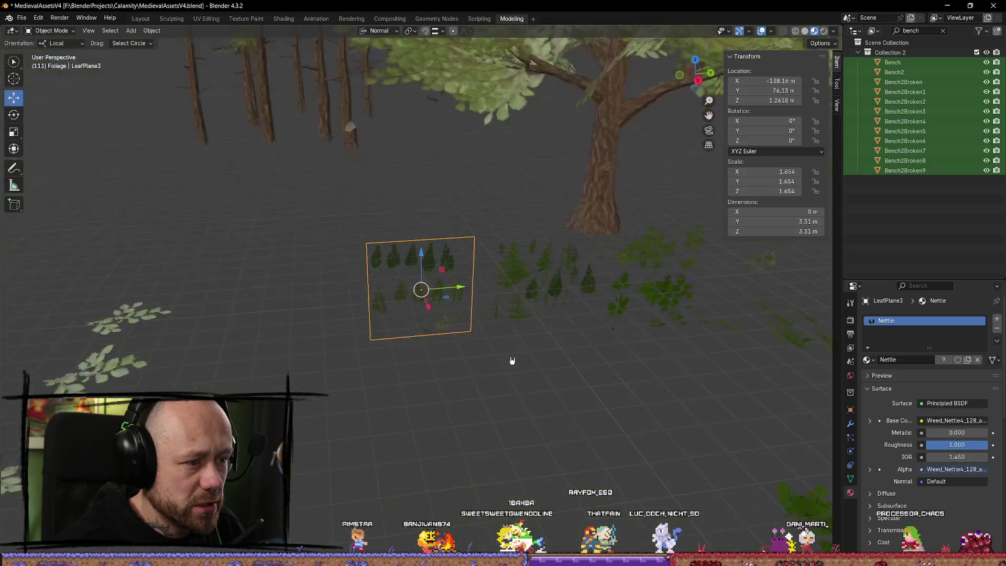
{"action": "scroll", "coordinate": [377, 362], "scroll_direction": "down", "scroll_amount": 8}
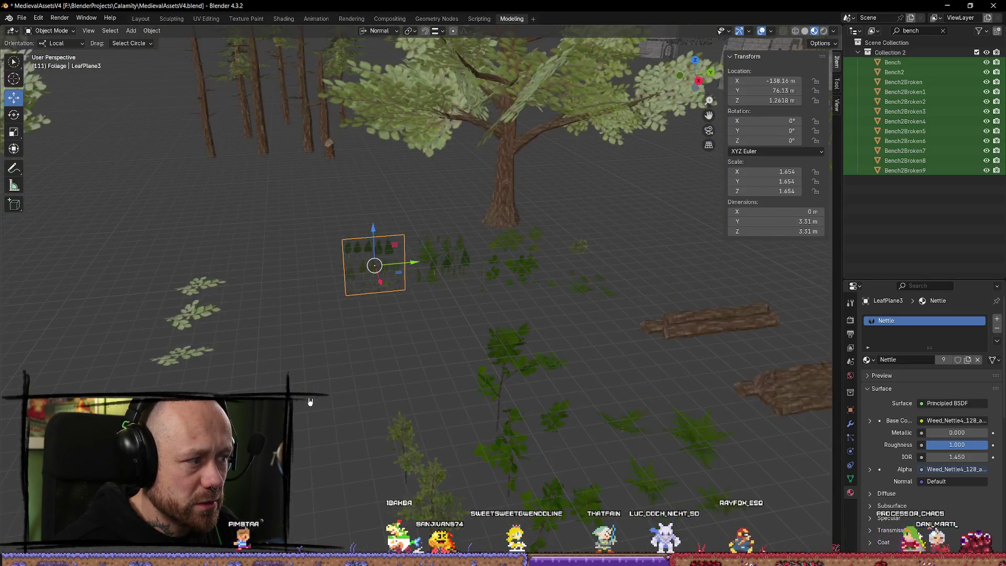
{"action": "scroll", "coordinate": [483, 265], "scroll_direction": "down", "scroll_amount": 5}
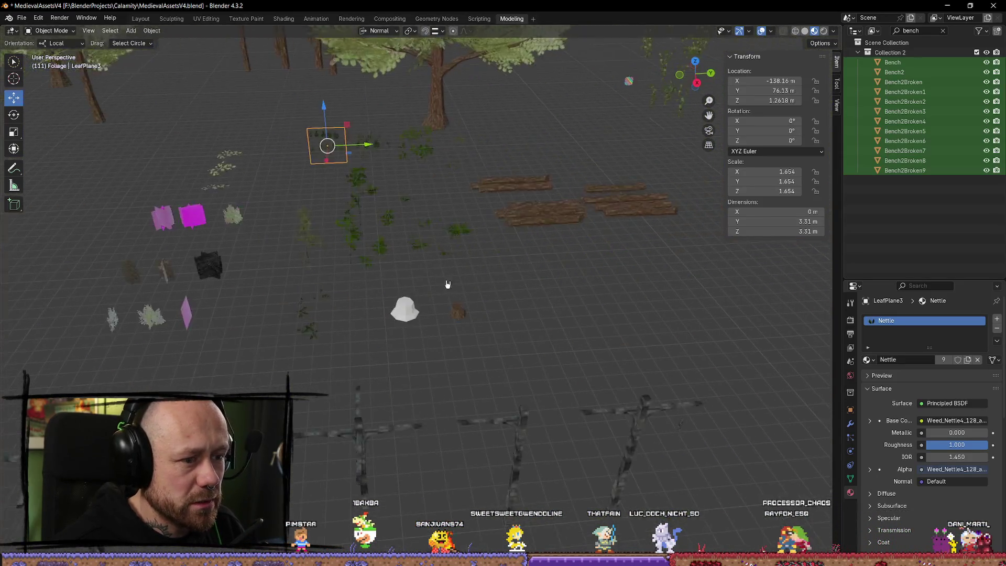
{"action": "left_click_drag", "start_coordinate": [323, 326], "coordinate": [478, 380]}
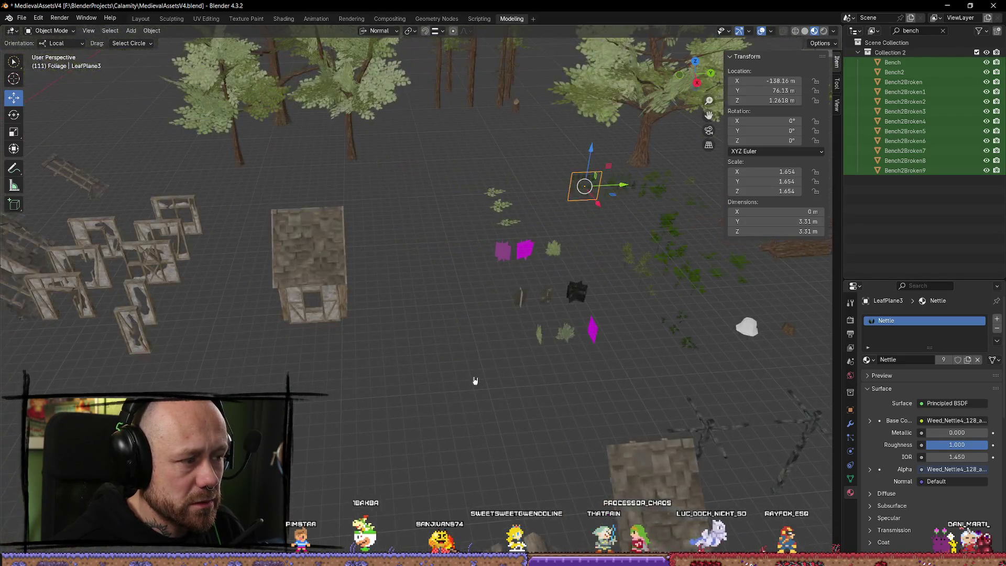
{"action": "mouse_move", "coordinate": [343, 355]}
{"action": "left_mouse_down"}
{"action": "mouse_move", "coordinate": [474, 242]}
{"action": "mouse_move", "coordinate": [356, 357]}
{"action": "mouse_move", "coordinate": [306, 373]}
{"action": "mouse_move", "coordinate": [561, 359]}
{"action": "mouse_move", "coordinate": [512, 330]}
{"action": "mouse_move", "coordinate": [465, 382]}
{"action": "mouse_move", "coordinate": [360, 401]}
{"action": "mouse_move", "coordinate": [369, 383]}
{"action": "mouse_move", "coordinate": [362, 351]}
{"action": "mouse_move", "coordinate": [236, 231]}
{"action": "left_mouse_up"}
{"action": "left_click", "coordinate": [256, 250]}
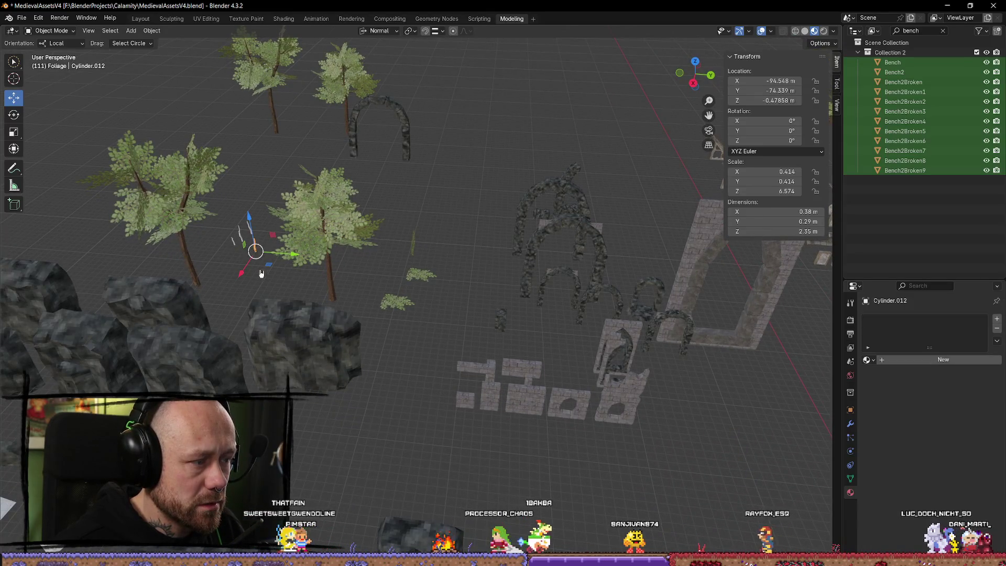
{"action": "key", "text": "KP_Decimal"}
{"action": "scroll", "coordinate": [492, 285], "scroll_direction": "down", "scroll_amount": 3}
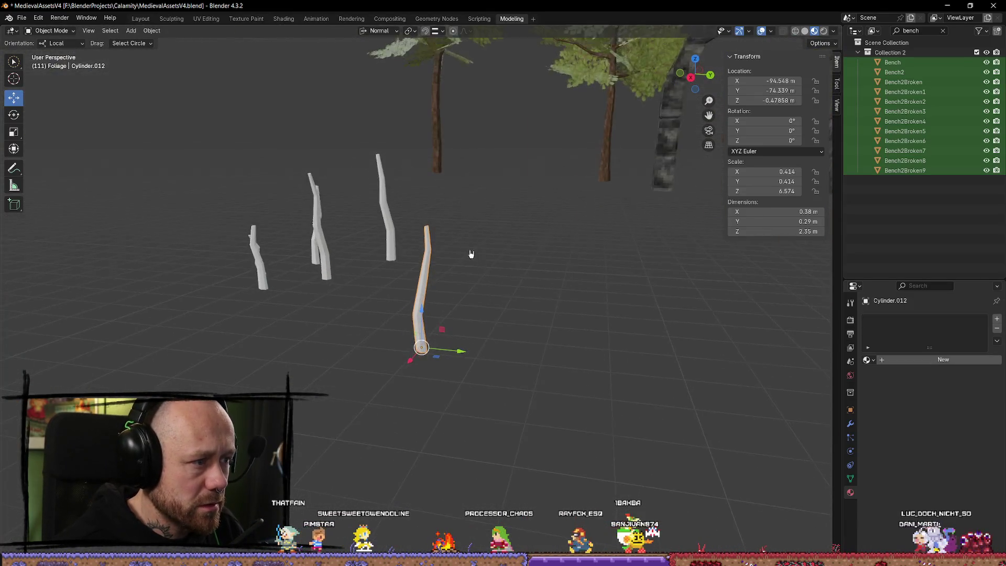
{"action": "scroll", "coordinate": [478, 257], "scroll_direction": "down", "scroll_amount": 5}
{"action": "mouse_move", "coordinate": [393, 251]}
{"action": "left_mouse_down"}
{"action": "mouse_move", "coordinate": [285, 242]}
{"action": "mouse_move", "coordinate": [419, 272]}
{"action": "mouse_move", "coordinate": [453, 262]}
{"action": "left_mouse_up"}
{"action": "left_click", "coordinate": [668, 284]}
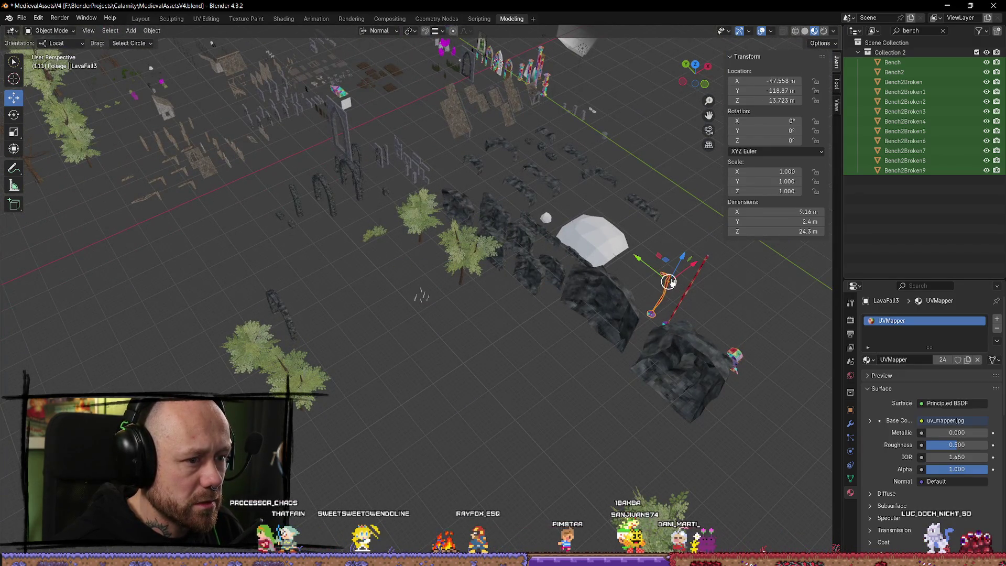
{"action": "key", "text": "KP_Decimal"}
{"action": "scroll", "coordinate": [649, 288], "scroll_direction": "down", "scroll_amount": 5}
{"action": "mouse_move", "coordinate": [648, 288]}
{"action": "left_mouse_down"}
{"action": "mouse_move", "coordinate": [517, 352]}
{"action": "mouse_move", "coordinate": [441, 368]}
{"action": "mouse_move", "coordinate": [488, 340]}
{"action": "mouse_move", "coordinate": [581, 348]}
{"action": "mouse_move", "coordinate": [635, 382]}
{"action": "mouse_move", "coordinate": [592, 404]}
{"action": "mouse_move", "coordinate": [514, 377]}
{"action": "left_mouse_up"}
{"action": "left_click", "coordinate": [517, 353]}
{"action": "key", "text": "KP_Decimal"}
{"action": "left_click", "coordinate": [547, 251]}
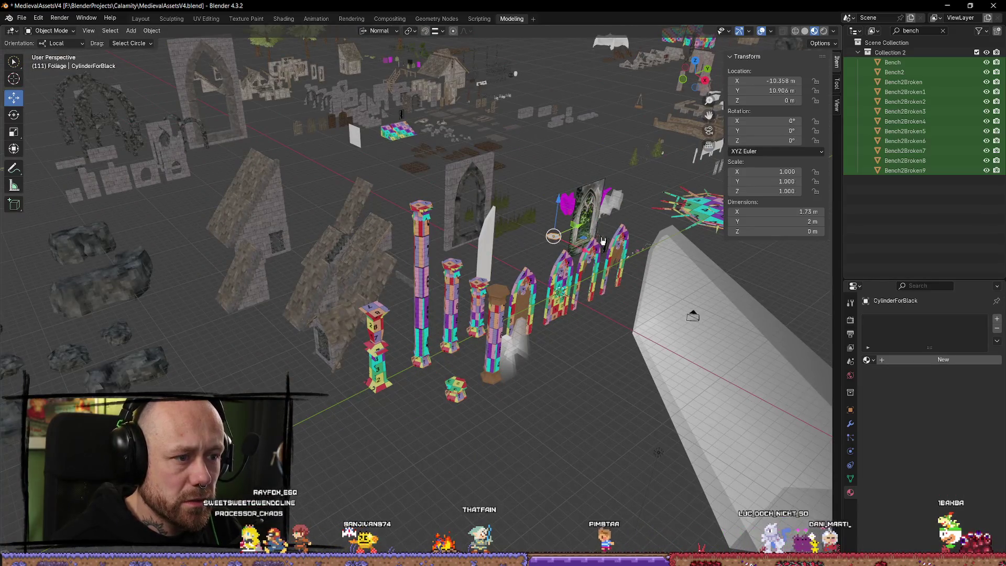
{"action": "key", "text": "KP_Decimal"}
{"action": "scroll", "coordinate": [520, 202], "scroll_direction": "down", "scroll_amount": 5}
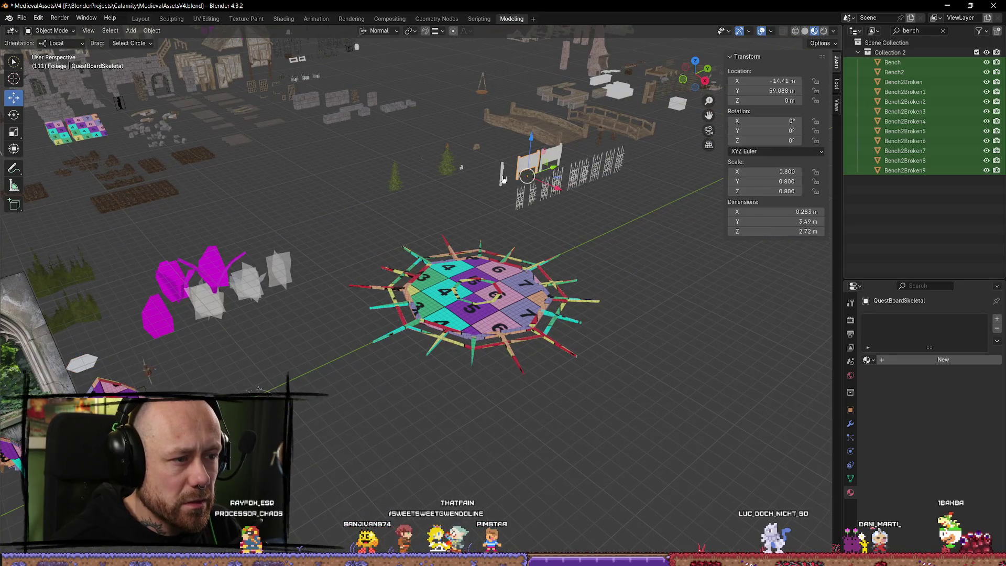
{"action": "left_click", "coordinate": [452, 169]}
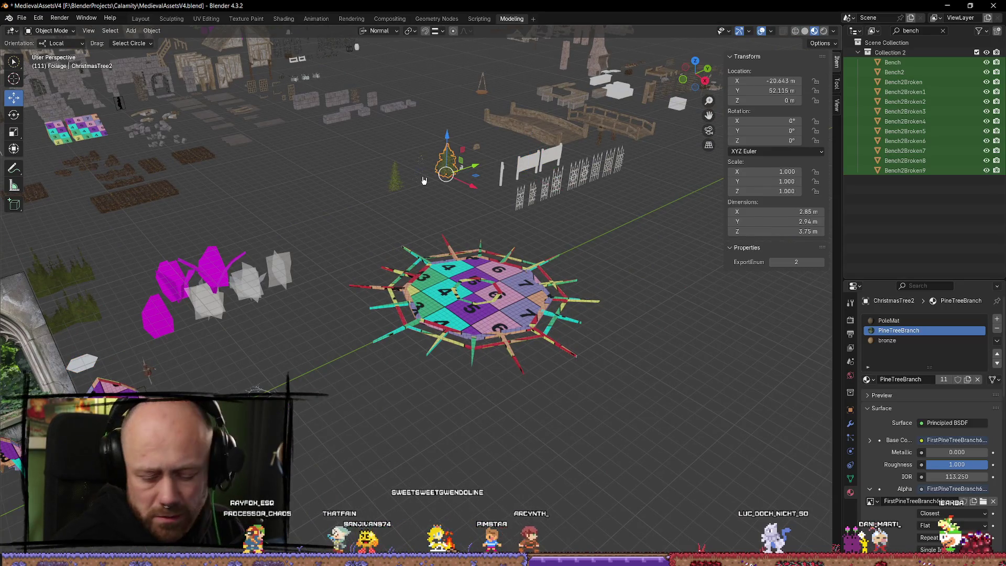
{"action": "key", "text": "KP_Decimal"}
{"action": "scroll", "coordinate": [442, 210], "scroll_direction": "down", "scroll_amount": 5}
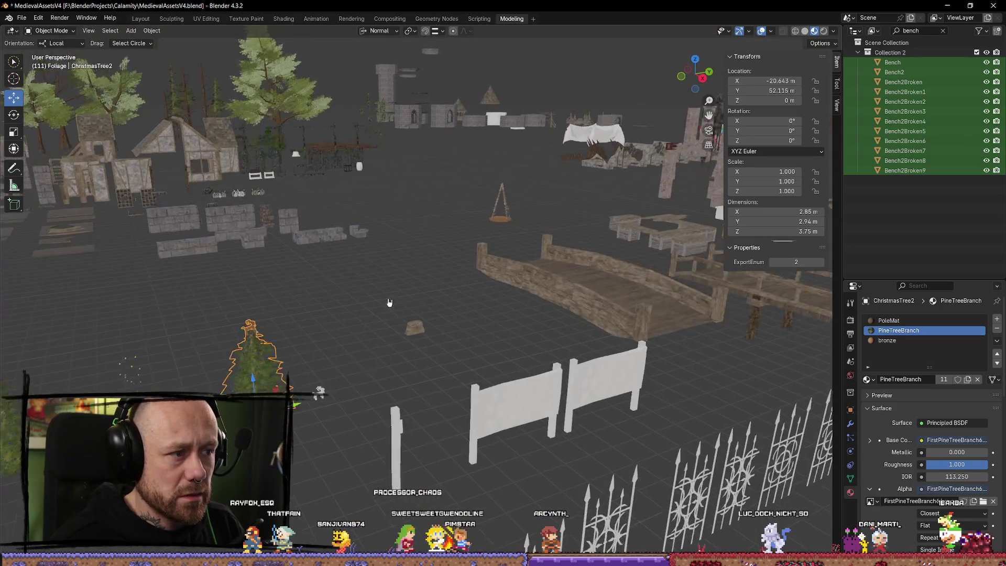
{"action": "mouse_move", "coordinate": [677, 292]}
{"action": "left_mouse_down"}
{"action": "mouse_move", "coordinate": [596, 298]}
{"action": "mouse_move", "coordinate": [530, 276]}
{"action": "mouse_move", "coordinate": [533, 214]}
{"action": "left_mouse_up"}
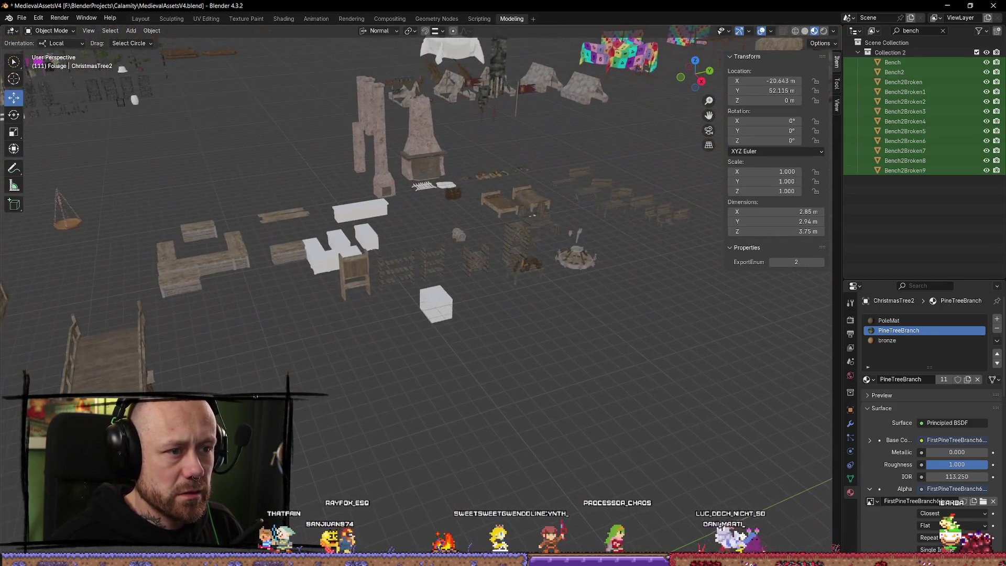
{"action": "left_click", "coordinate": [575, 258]}
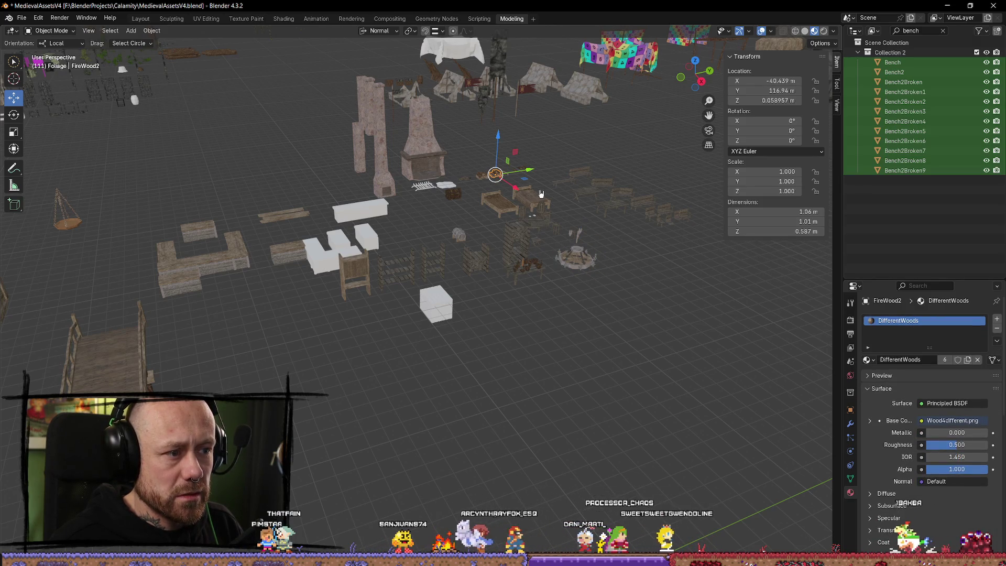
{"action": "scroll", "coordinate": [545, 193], "scroll_direction": "down", "scroll_amount": 5}
{"action": "left_click", "coordinate": [299, 142]}
{"action": "key", "text": "KP_Decimal"}
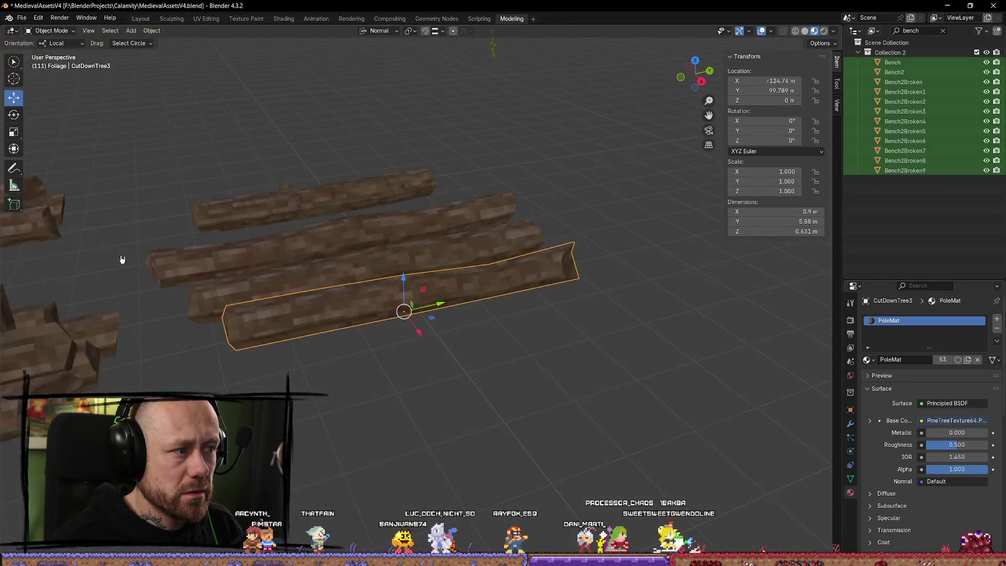
{"action": "scroll", "coordinate": [540, 259], "scroll_direction": "down", "scroll_amount": 5}
{"action": "mouse_move", "coordinate": [418, 297]}
{"action": "left_mouse_down"}
{"action": "mouse_move", "coordinate": [422, 341]}
{"action": "mouse_move", "coordinate": [325, 182]}
{"action": "left_mouse_up"}
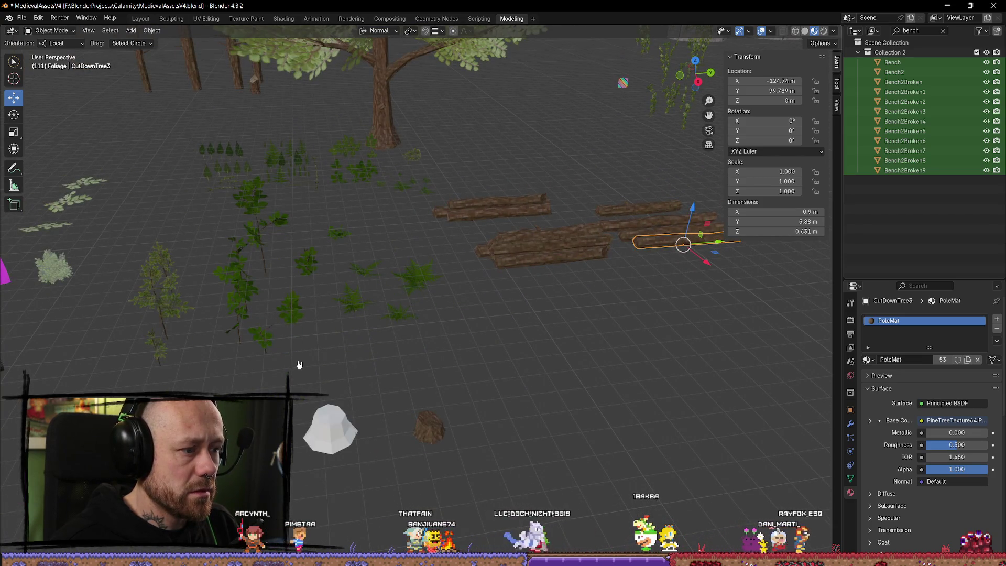
{"action": "mouse_move", "coordinate": [300, 366]}
{"action": "left_mouse_down"}
{"action": "mouse_move", "coordinate": [364, 319]}
{"action": "mouse_move", "coordinate": [359, 328]}
{"action": "mouse_move", "coordinate": [424, 316]}
{"action": "mouse_move", "coordinate": [415, 336]}
{"action": "mouse_move", "coordinate": [318, 337]}
{"action": "mouse_move", "coordinate": [218, 321]}
{"action": "mouse_move", "coordinate": [386, 342]}
{"action": "mouse_move", "coordinate": [299, 332]}
{"action": "mouse_move", "coordinate": [434, 368]}
{"action": "mouse_move", "coordinate": [445, 367]}
{"action": "mouse_move", "coordinate": [467, 306]}
{"action": "left_mouse_up"}
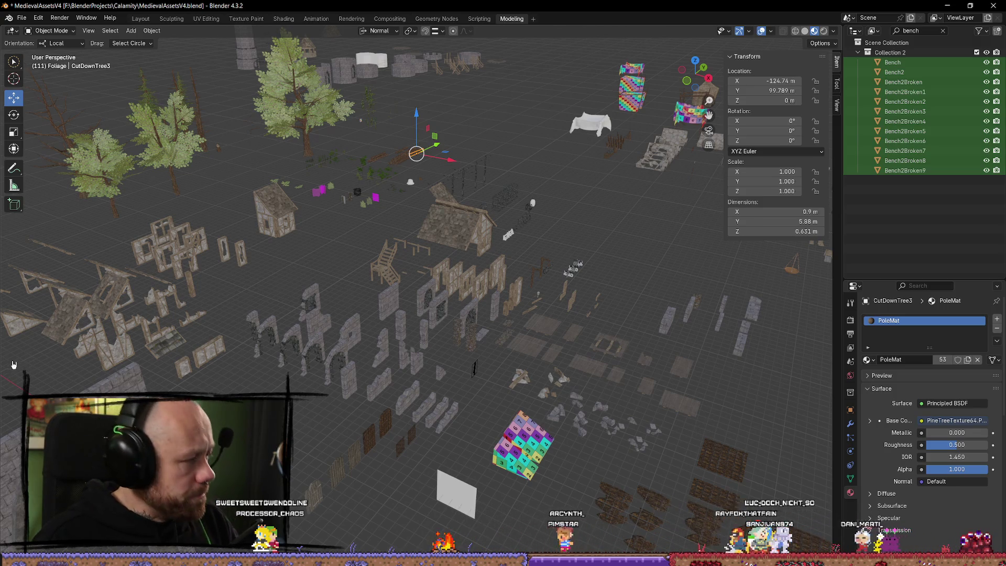
{"action": "key", "text": "alt+Tab"}
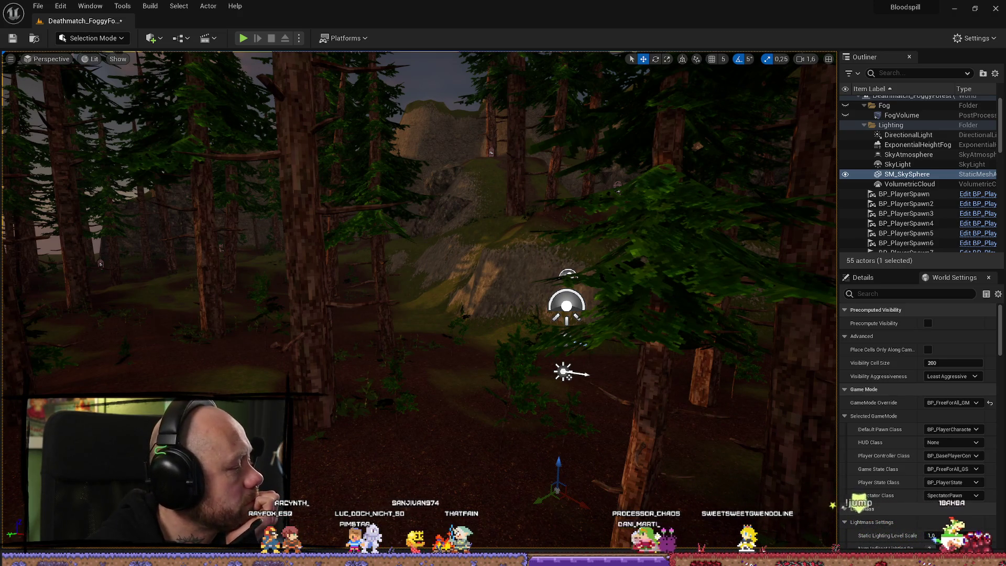
Step: Switch from the Unreal foggy forest level back to Blender's MedievalAssetsV4 scene
{"action": "key", "text": "alt+Tab"}
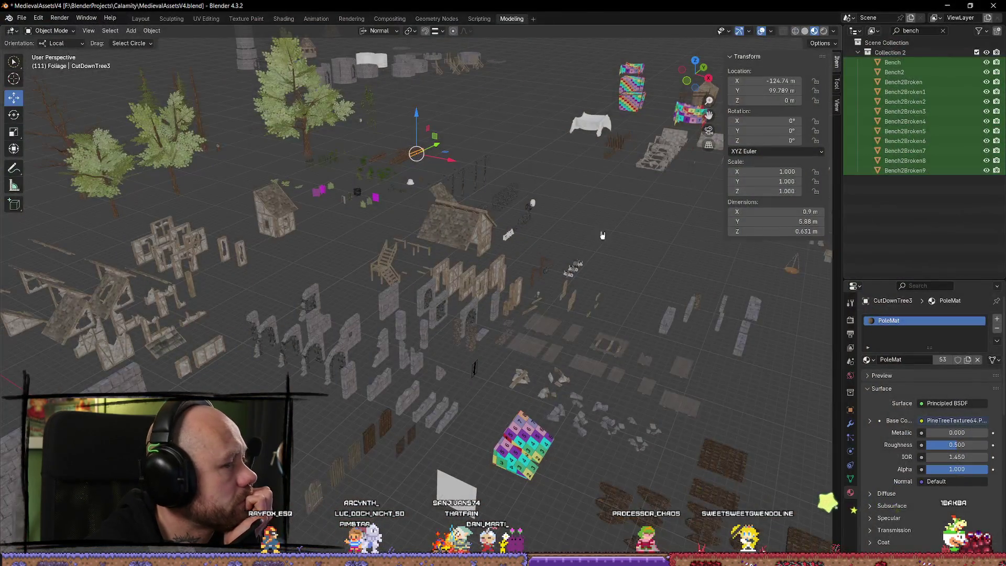
Step: Frame the selected log, then select Ivy11.004 and frame it
{"action": "scroll", "coordinate": [606, 251], "scroll_direction": "down", "scroll_amount": 3}
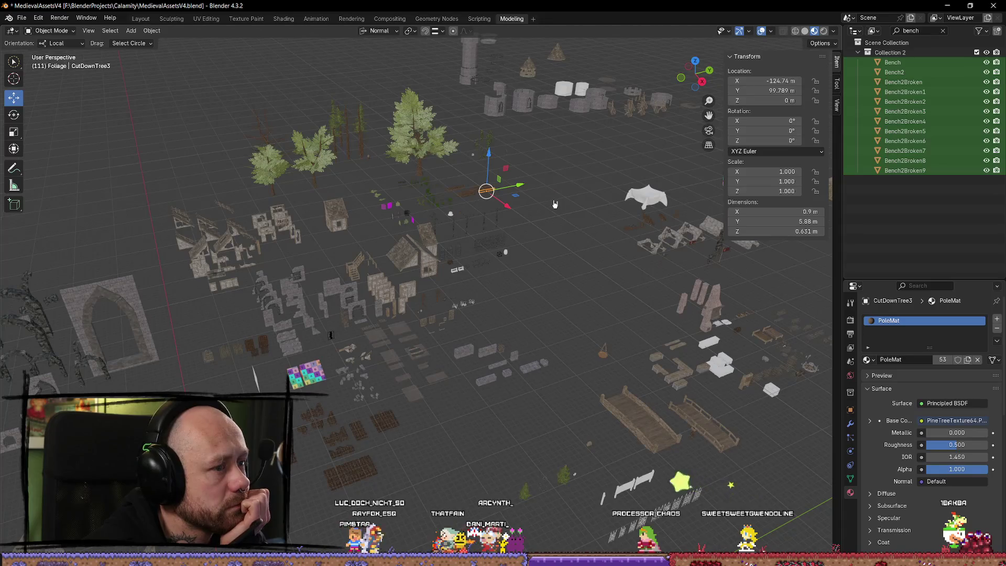
{"action": "key", "text": "KP_Decimal"}
{"action": "scroll", "coordinate": [539, 140], "scroll_direction": "down", "scroll_amount": 3}
{"action": "left_click", "coordinate": [534, 90]}
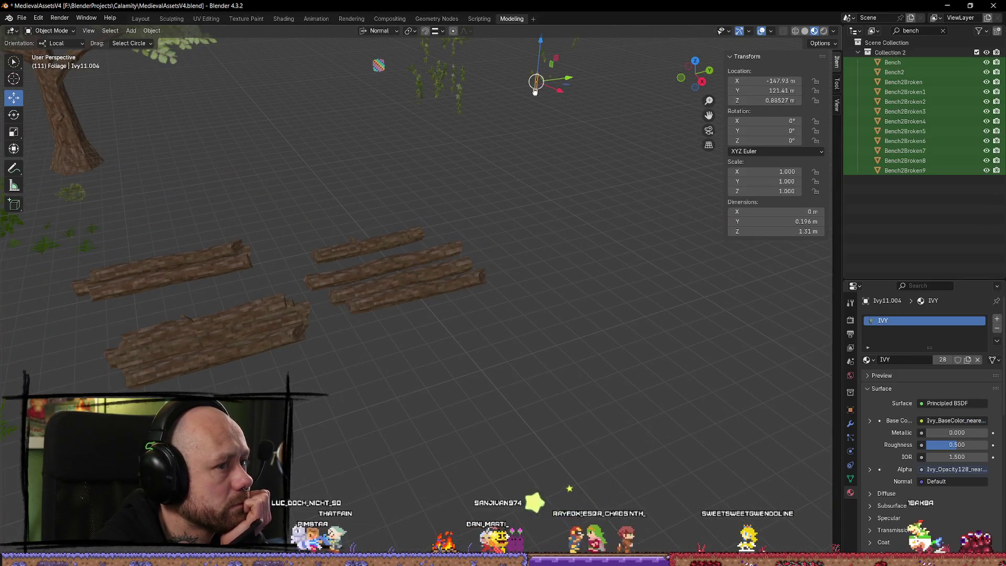
{"action": "key", "text": "KP_Decimal"}
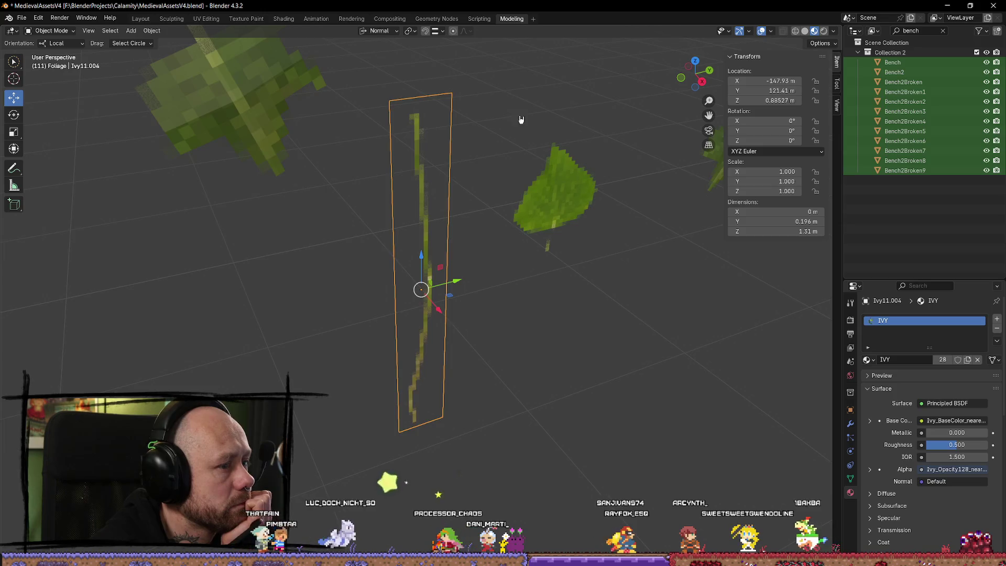
Step: Select the CutDownTreeStack2 log pile and frame it, checking it through the camera view
{"action": "scroll", "coordinate": [521, 111], "scroll_direction": "down", "scroll_amount": 6}
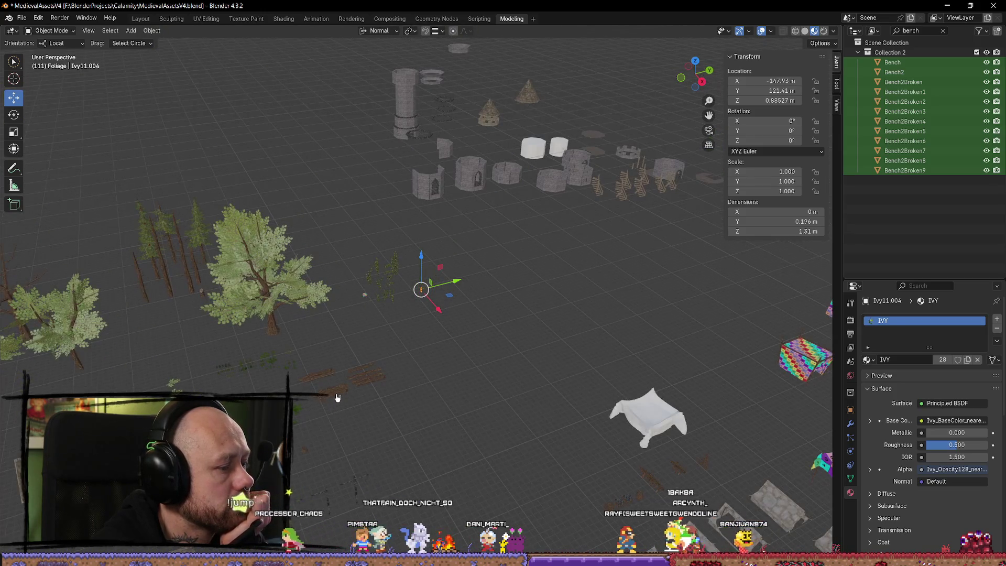
{"action": "left_click", "coordinate": [326, 393]}
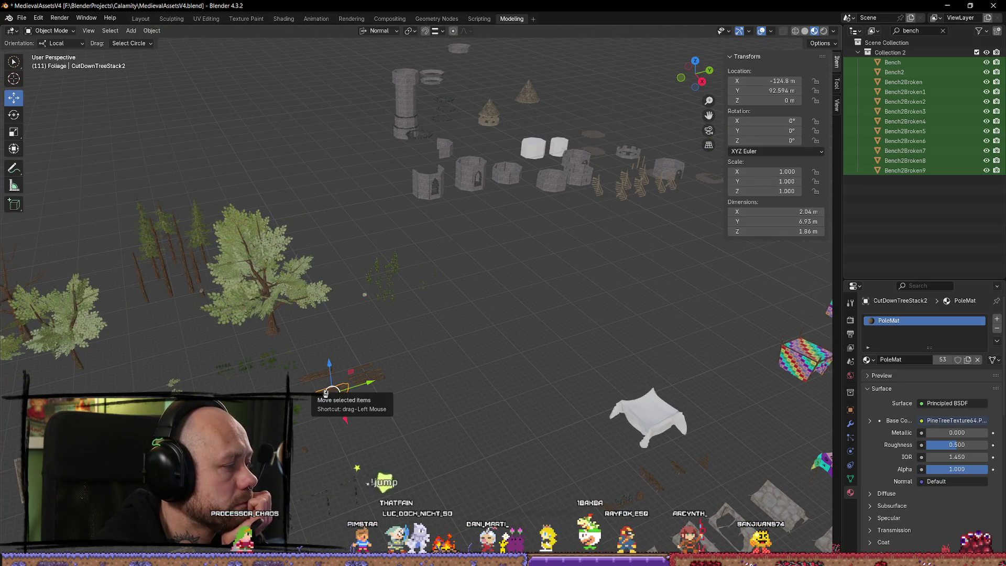
{"action": "key", "text": "KP_0"}
{"action": "scroll", "coordinate": [398, 320], "scroll_direction": "down", "scroll_amount": 5}
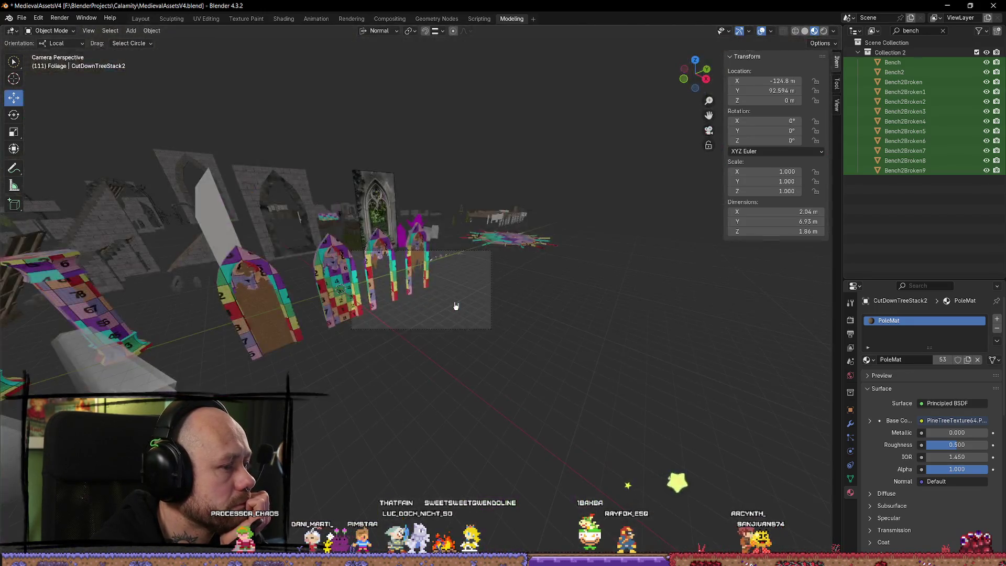
{"action": "key", "text": "KP_Decimal"}
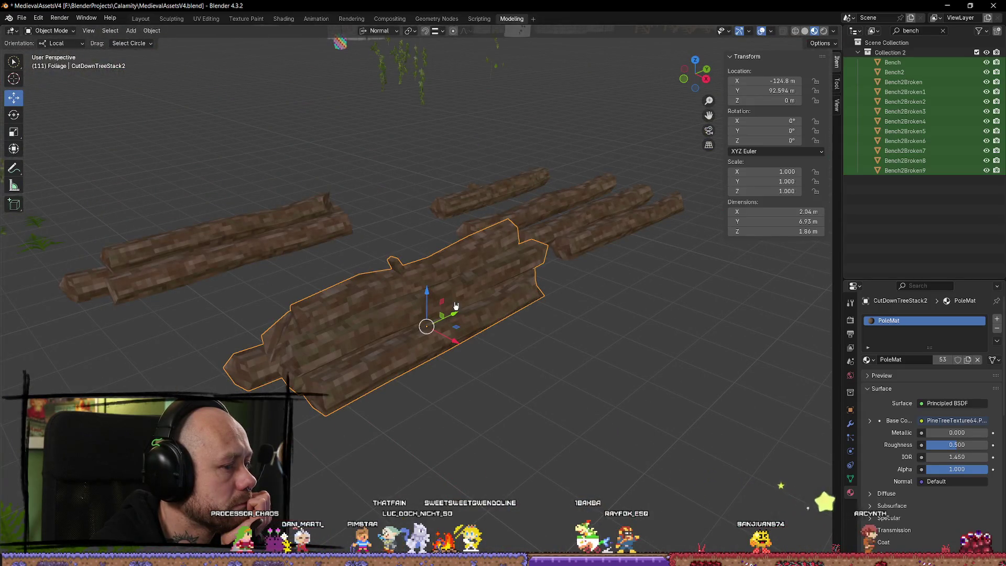
{"action": "key", "text": "KP_0"}
{"action": "key", "text": "KP_0"}
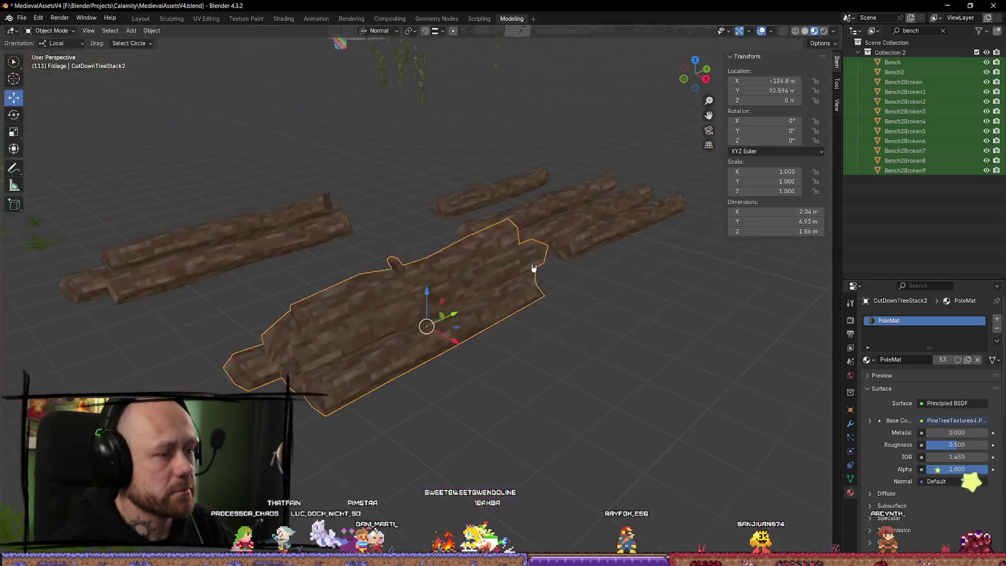
{"action": "scroll", "coordinate": [531, 267], "scroll_direction": "down", "scroll_amount": 6}
{"action": "key", "text": "KP_Decimal"}
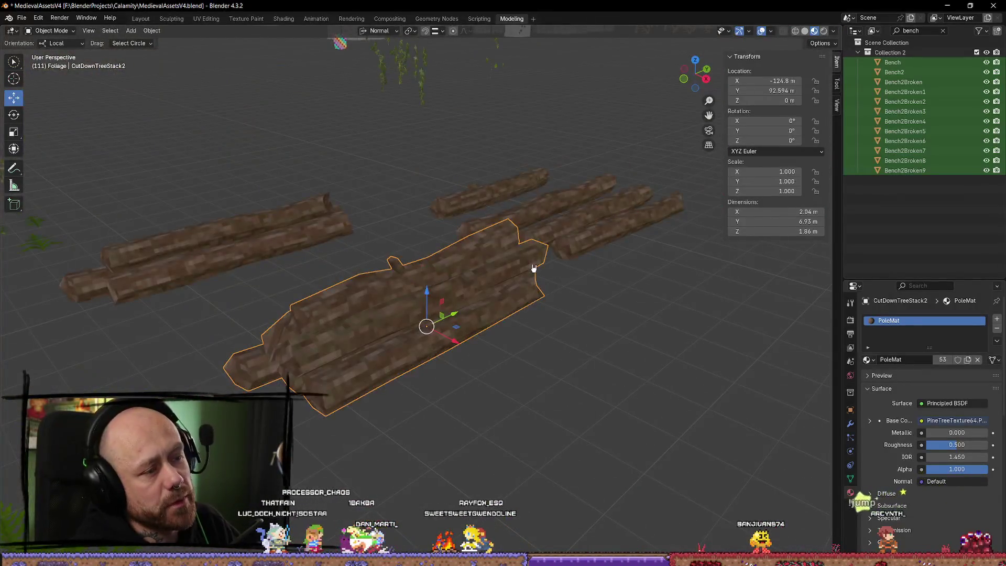
{"action": "scroll", "coordinate": [534, 268], "scroll_direction": "down", "scroll_amount": 10}
{"action": "scroll", "coordinate": [444, 322], "scroll_direction": "up", "scroll_amount": 5}
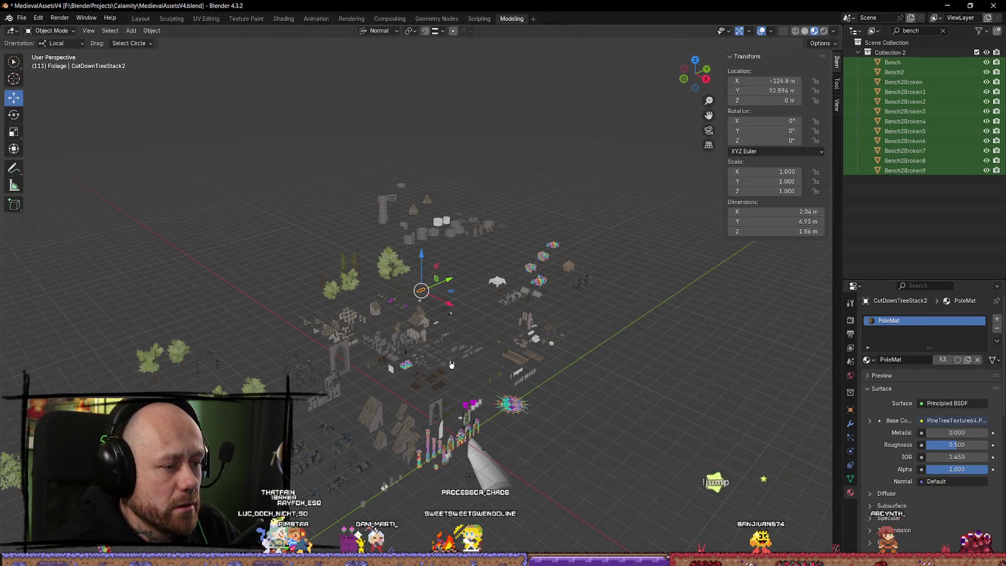
Step: Select the WoodFloorUpHalf floor piece and frame it in the view
{"action": "left_click", "coordinate": [451, 362]}
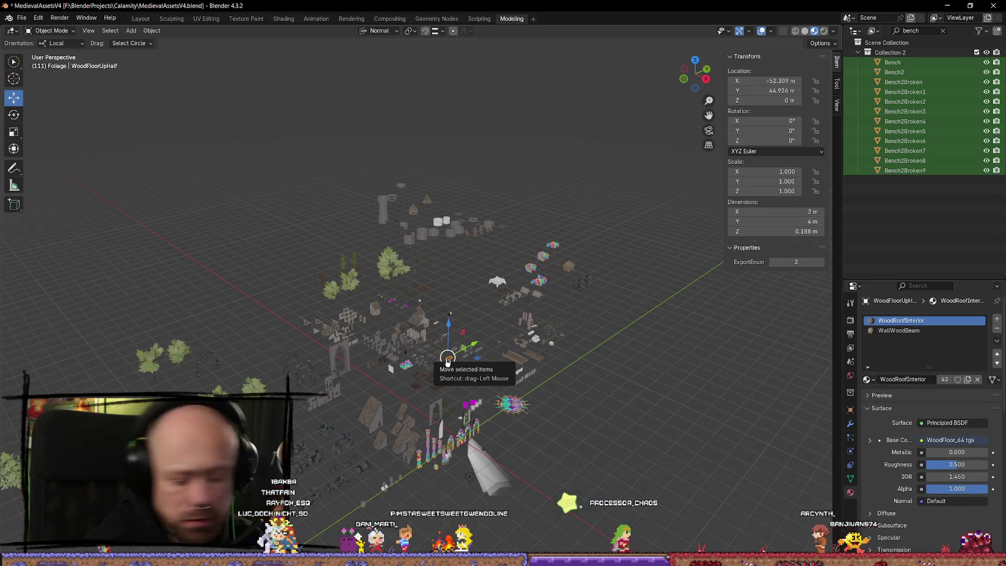
{"action": "key", "text": "KP_Decimal"}
{"action": "scroll", "coordinate": [424, 246], "scroll_direction": "down", "scroll_amount": 7}
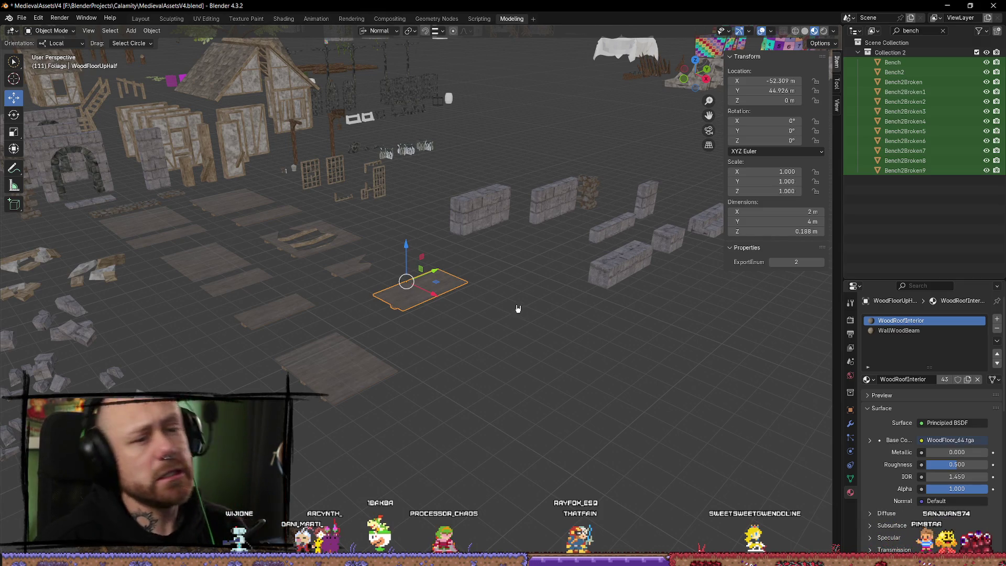
{"action": "scroll", "coordinate": [518, 309], "scroll_direction": "down", "scroll_amount": 5}
{"action": "scroll", "coordinate": [315, 330], "scroll_direction": "up", "scroll_amount": 8}
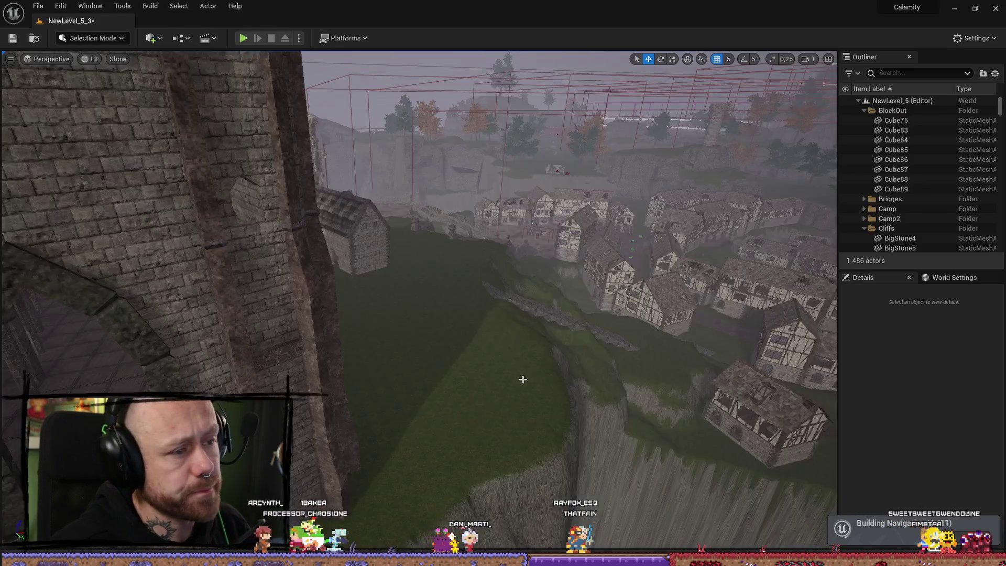
Step: Fly the viewport camera through the foggy forest toward the village
{"action": "scroll", "coordinate": [419, 262], "scroll_direction": "up", "scroll_amount": 4}
{"action": "key", "text": "w"}
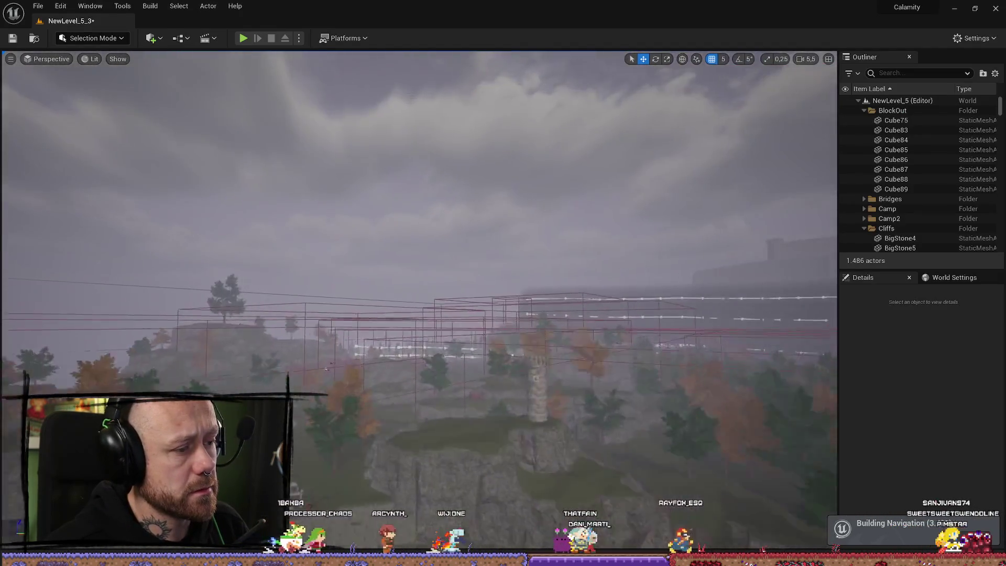
{"action": "scroll", "coordinate": [419, 262], "scroll_direction": "down", "scroll_amount": 3}
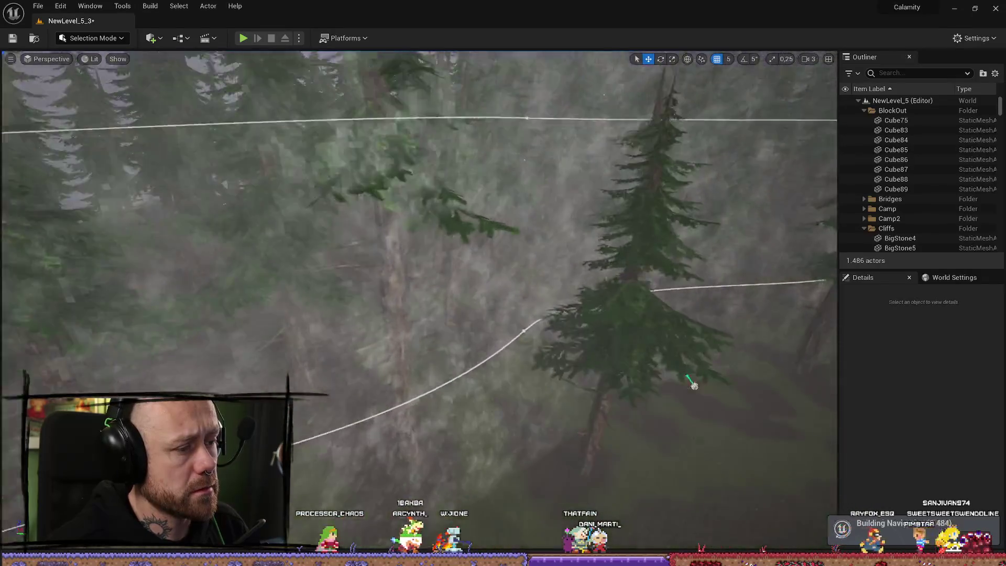
{"action": "key", "text": "w"}
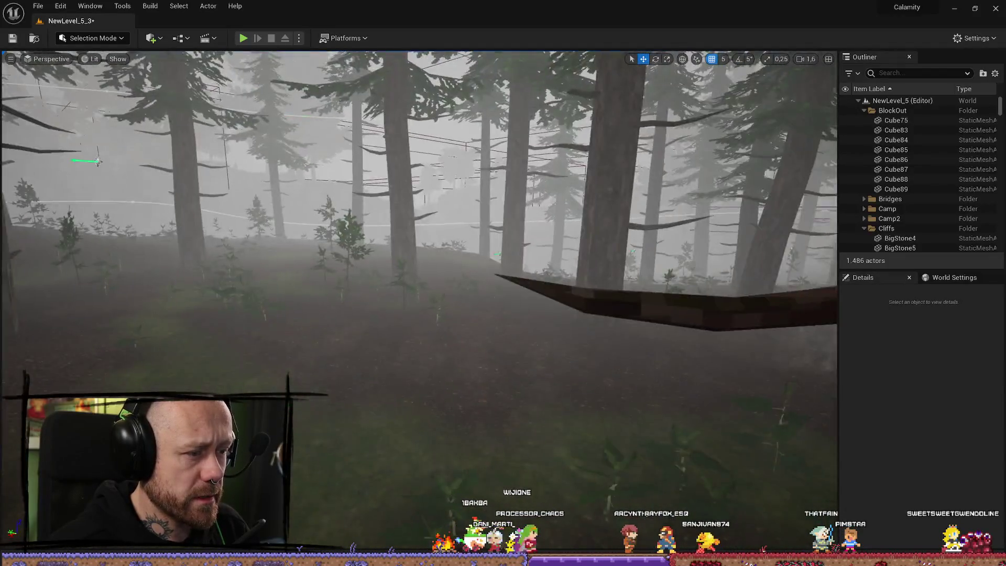
Step: Open MyMeshes > Foliage in the Content Browser, then switch back to Blender
{"action": "key", "text": "ctrl+space"}
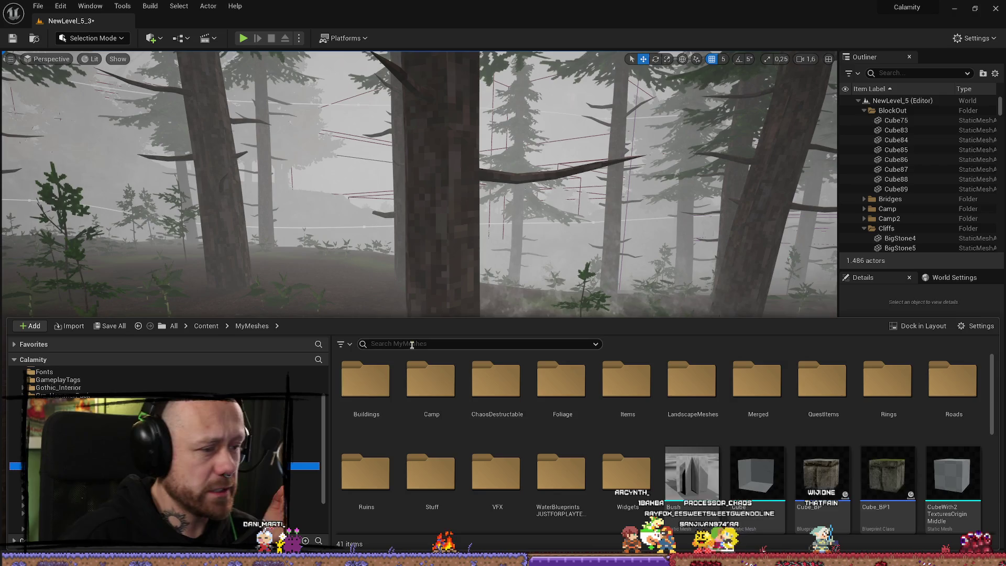
{"action": "double_click", "coordinate": [544, 381]}
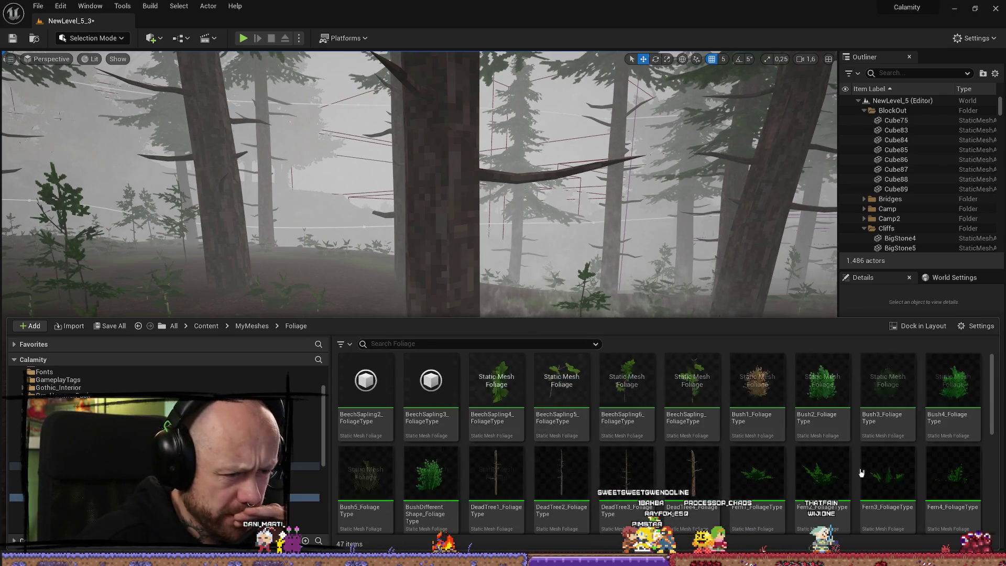
{"action": "scroll", "coordinate": [876, 482], "scroll_direction": "down", "scroll_amount": 2}
{"action": "key", "text": "alt+Tab"}
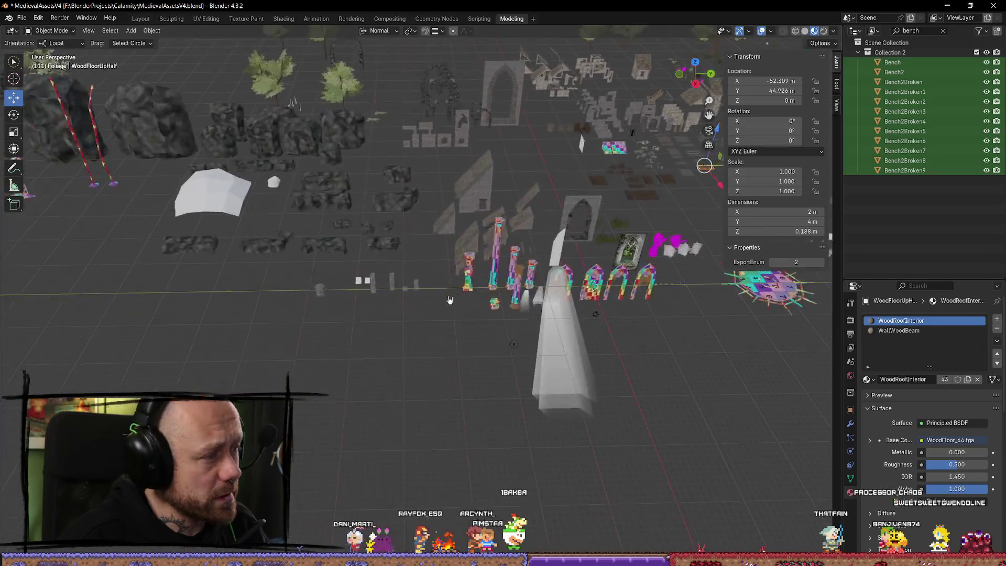
Step: Select the Leaf object, then select FireAsh and frame it in the viewport
{"action": "left_click", "coordinate": [392, 130]}
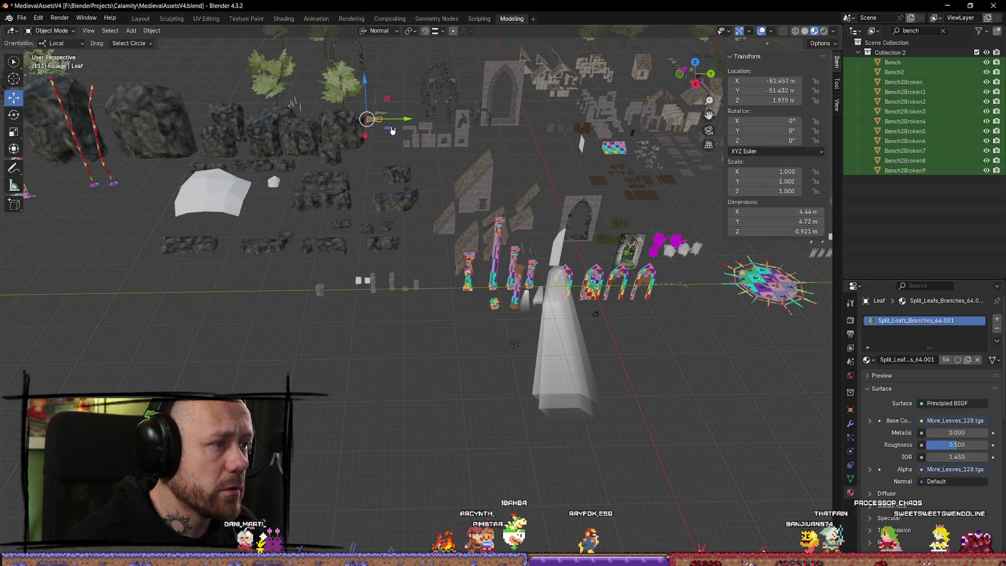
{"action": "scroll", "coordinate": [392, 130], "scroll_direction": "up", "scroll_amount": 10}
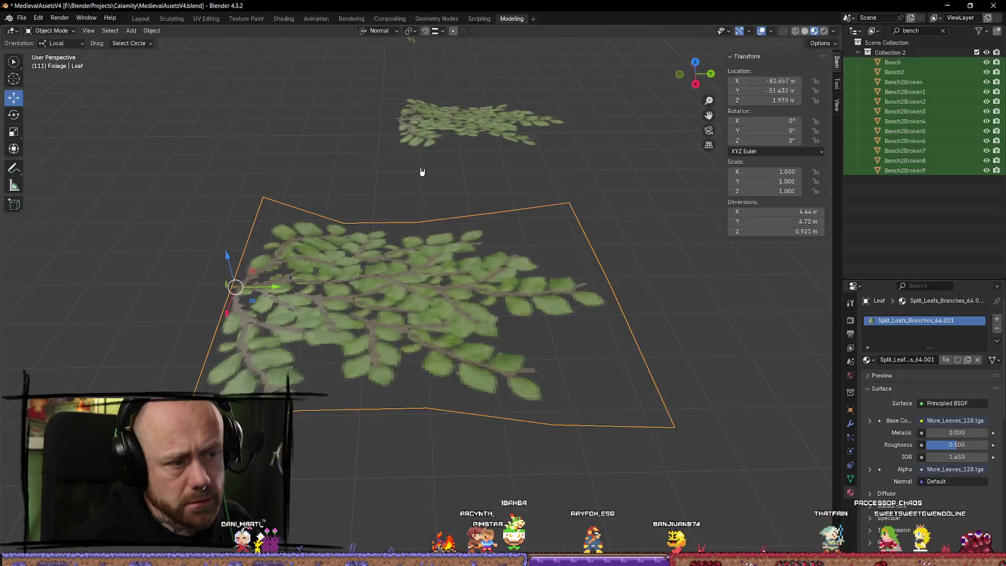
{"action": "scroll", "coordinate": [409, 162], "scroll_direction": "down", "scroll_amount": 5}
{"action": "mouse_move", "coordinate": [454, 232]}
{"action": "left_mouse_down"}
{"action": "mouse_move", "coordinate": [368, 218]}
{"action": "mouse_move", "coordinate": [325, 188]}
{"action": "mouse_move", "coordinate": [292, 236]}
{"action": "left_mouse_up"}
{"action": "mouse_move", "coordinate": [277, 376]}
{"action": "left_mouse_down"}
{"action": "mouse_move", "coordinate": [337, 302]}
{"action": "mouse_move", "coordinate": [532, 202]}
{"action": "mouse_move", "coordinate": [449, 319]}
{"action": "mouse_move", "coordinate": [486, 344]}
{"action": "mouse_move", "coordinate": [461, 286]}
{"action": "mouse_move", "coordinate": [452, 285]}
{"action": "mouse_move", "coordinate": [551, 277]}
{"action": "mouse_move", "coordinate": [432, 216]}
{"action": "mouse_move", "coordinate": [543, 276]}
{"action": "mouse_move", "coordinate": [471, 366]}
{"action": "mouse_move", "coordinate": [440, 359]}
{"action": "left_mouse_up"}
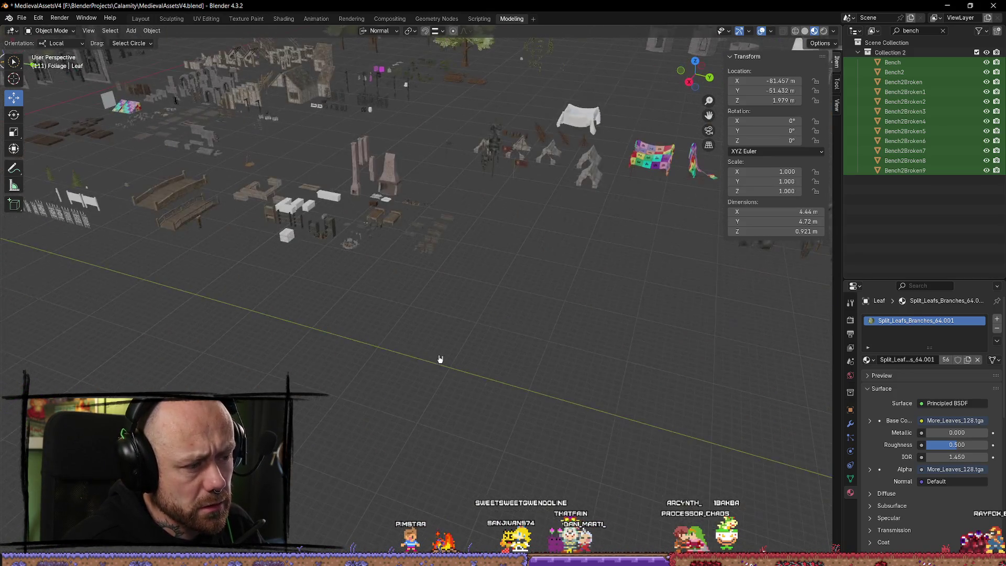
{"action": "left_click", "coordinate": [387, 219]}
{"action": "key", "text": "KP_Decimal"}
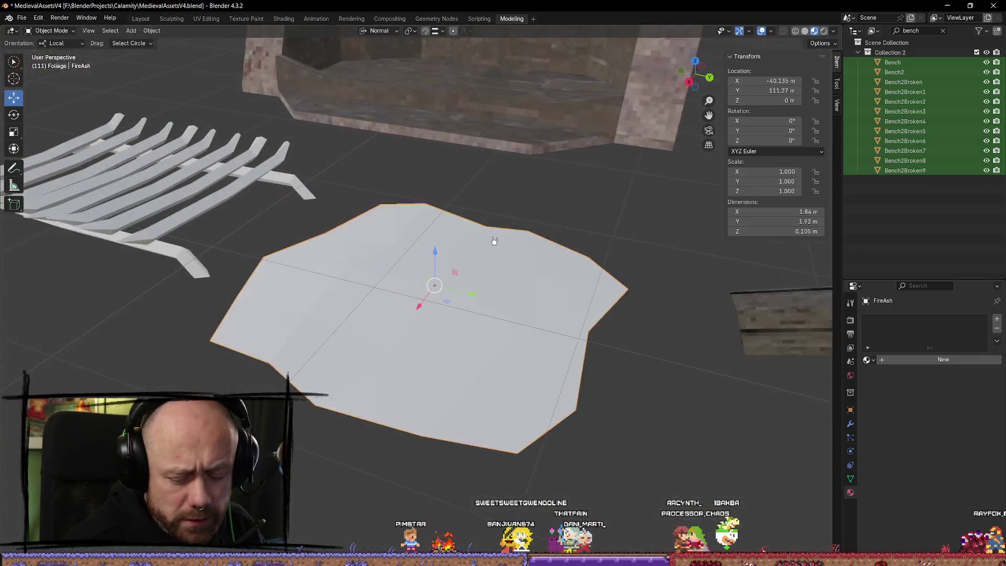
{"action": "scroll", "coordinate": [476, 222], "scroll_direction": "down", "scroll_amount": 4}
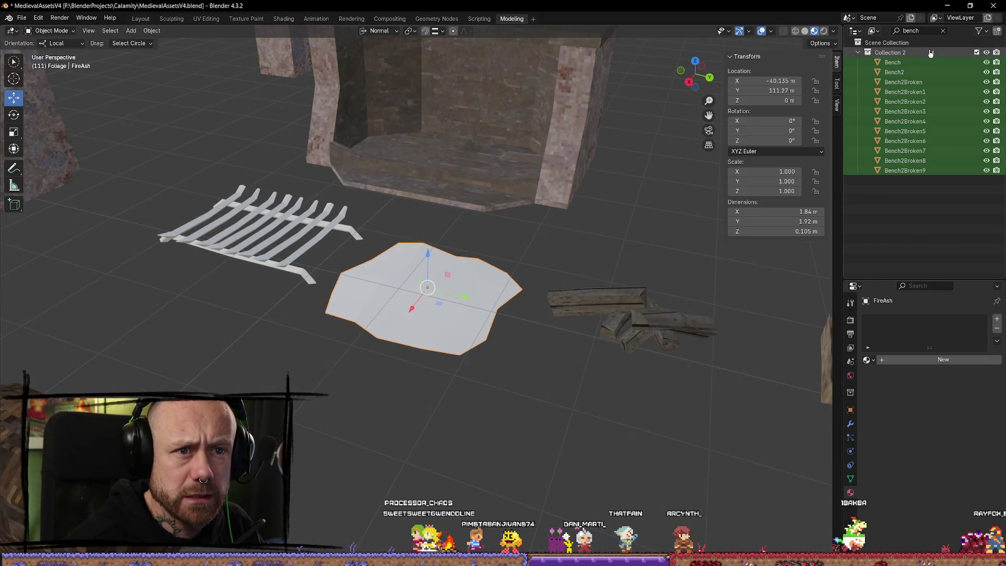
Step: Select Bench2Broken5, clear the Outliner bench filter, then switch to Firefox on a new tab
{"action": "left_click", "coordinate": [905, 131]}
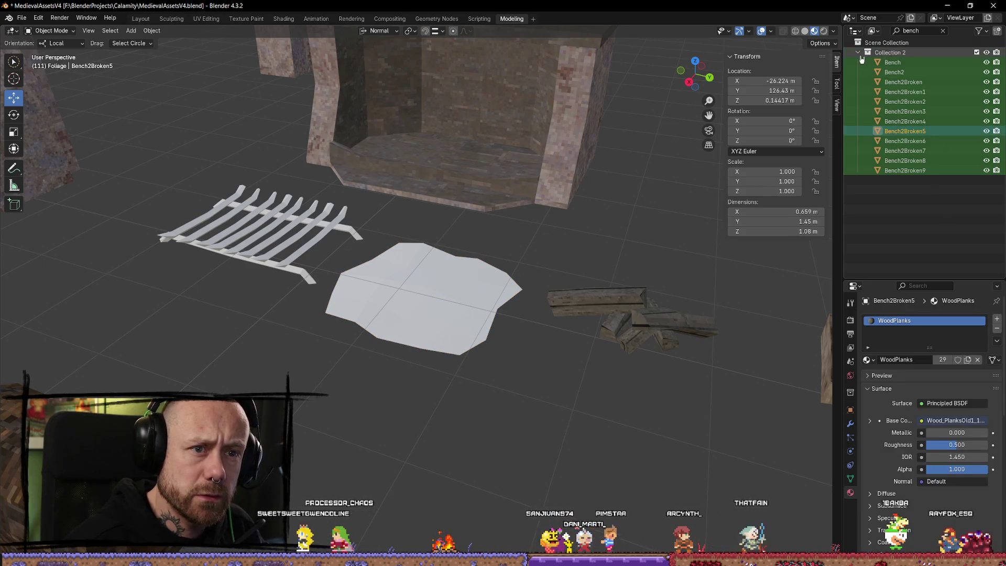
{"action": "left_click", "coordinate": [942, 32]}
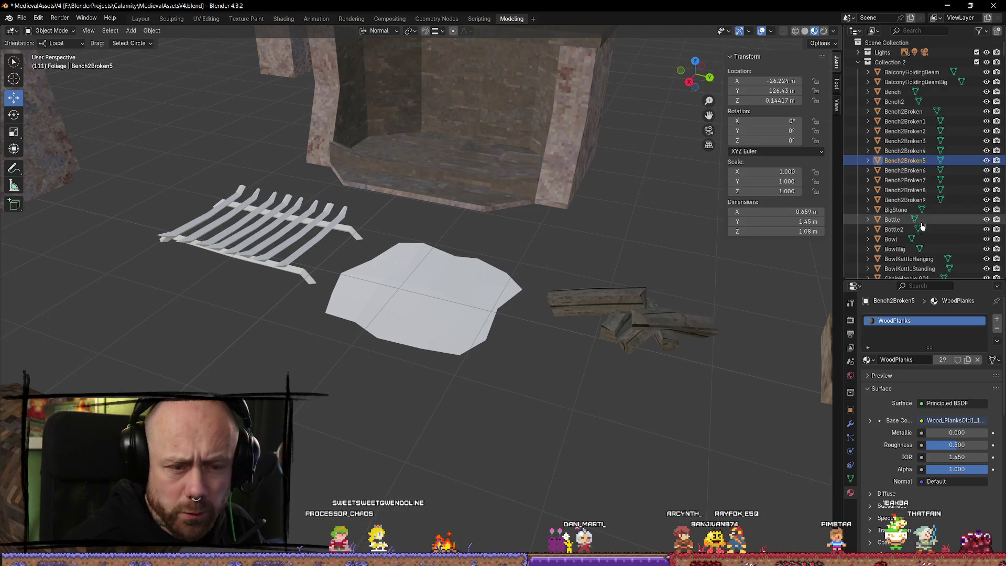
{"action": "scroll", "coordinate": [419, 236], "scroll_direction": "down", "scroll_amount": 5}
{"action": "scroll", "coordinate": [419, 236], "scroll_direction": "up", "scroll_amount": 4}
{"action": "left_click", "coordinate": [466, 315]}
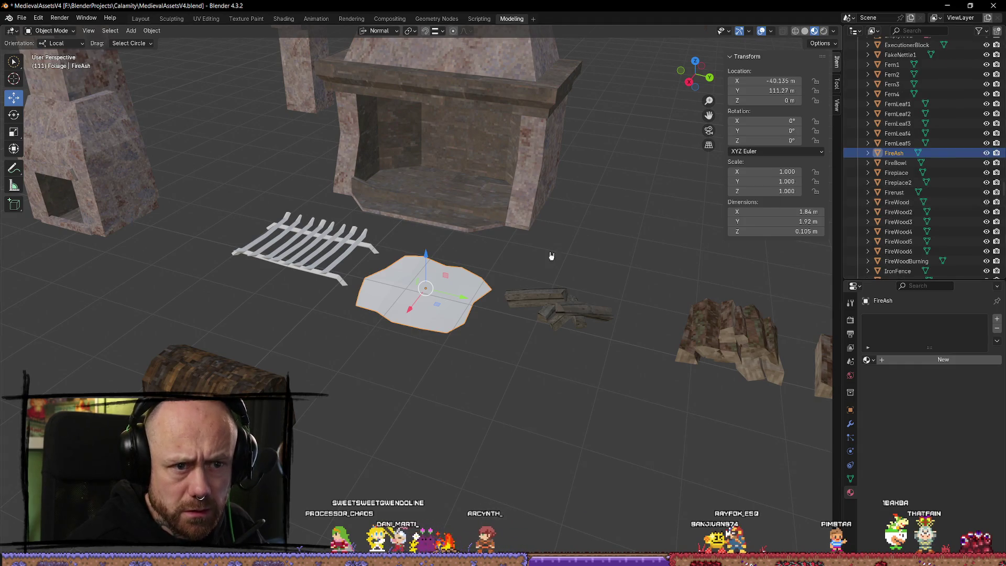
{"action": "scroll", "coordinate": [438, 404], "scroll_direction": "down", "scroll_amount": 6}
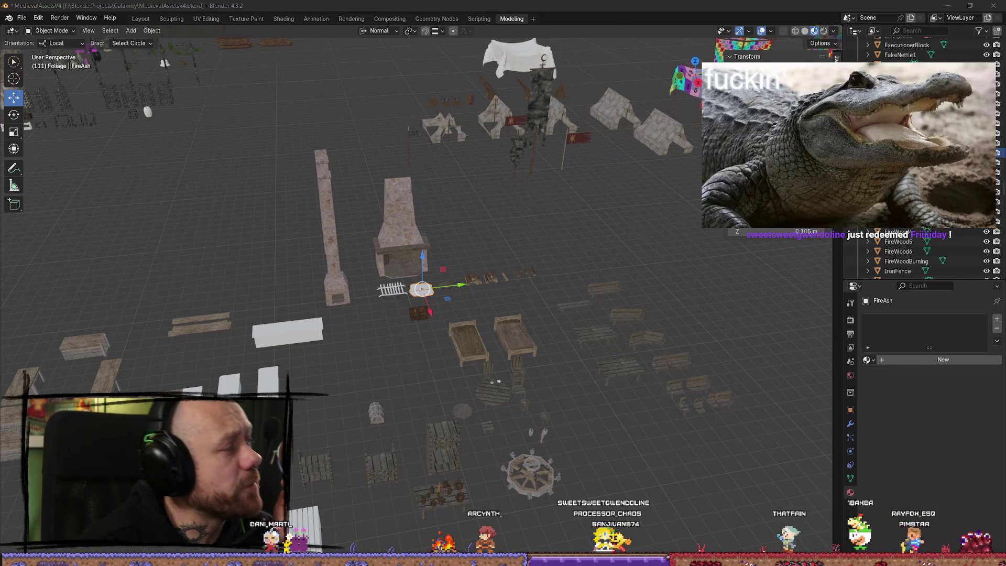
{"action": "key", "text": "alt+Tab"}
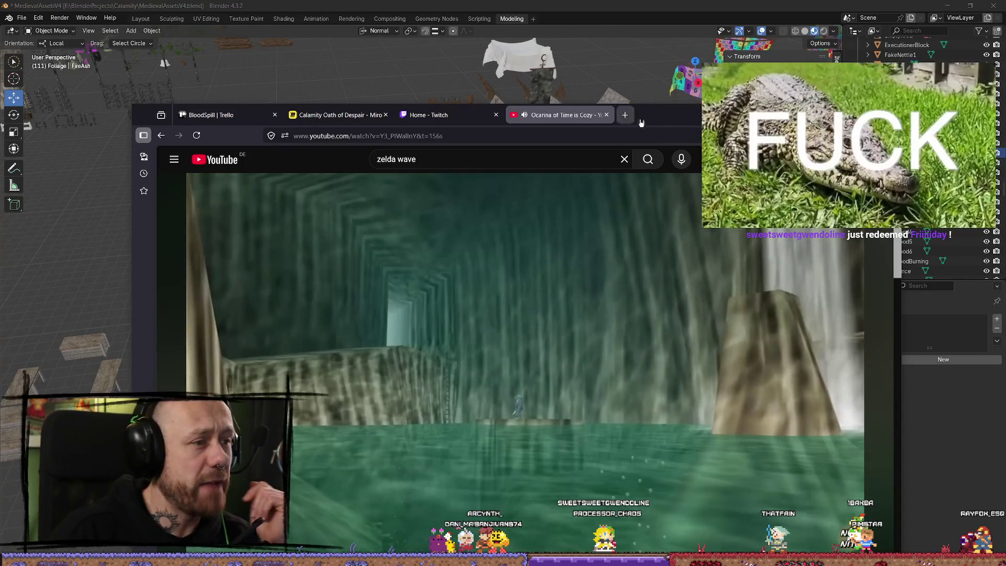
{"action": "left_click", "coordinate": [625, 116]}
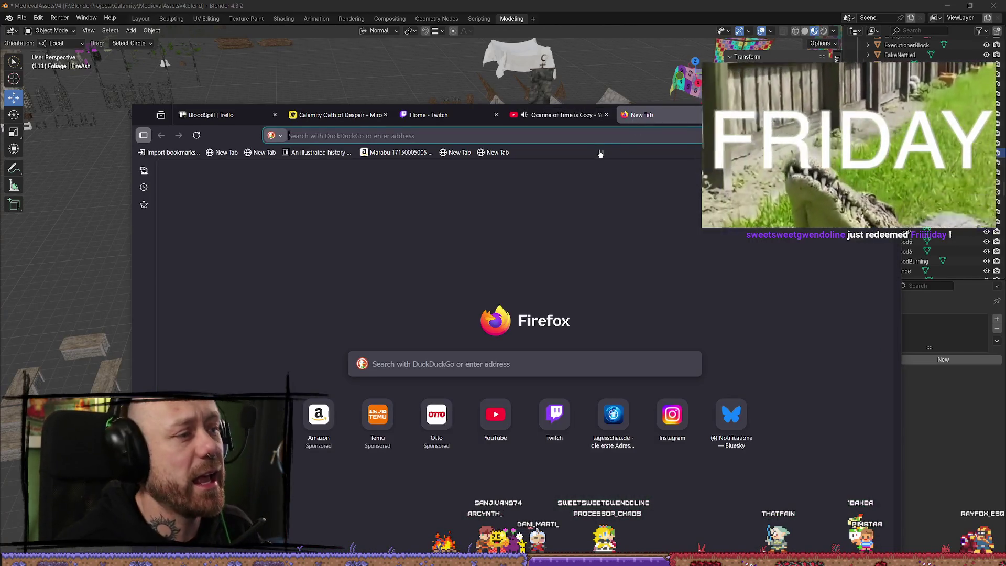
Step: Load fab.com in Firefox after a stray 'fabs' search, then close the tab and minimise Firefox
{"action": "type", "text": "fabs"}
{"action": "key", "text": "Return"}
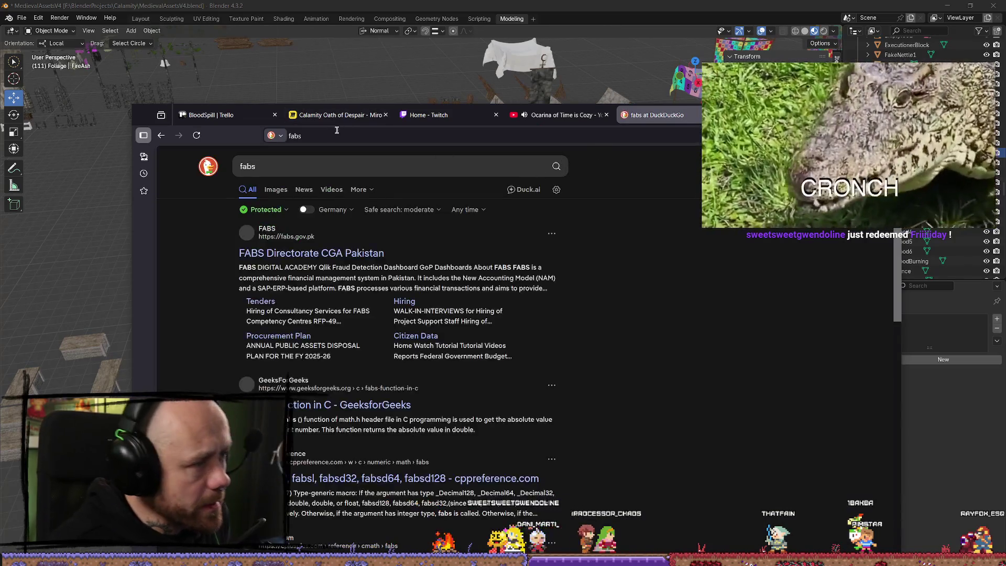
{"action": "left_click", "coordinate": [336, 129]}
{"action": "type", "text": "fab.com/"}
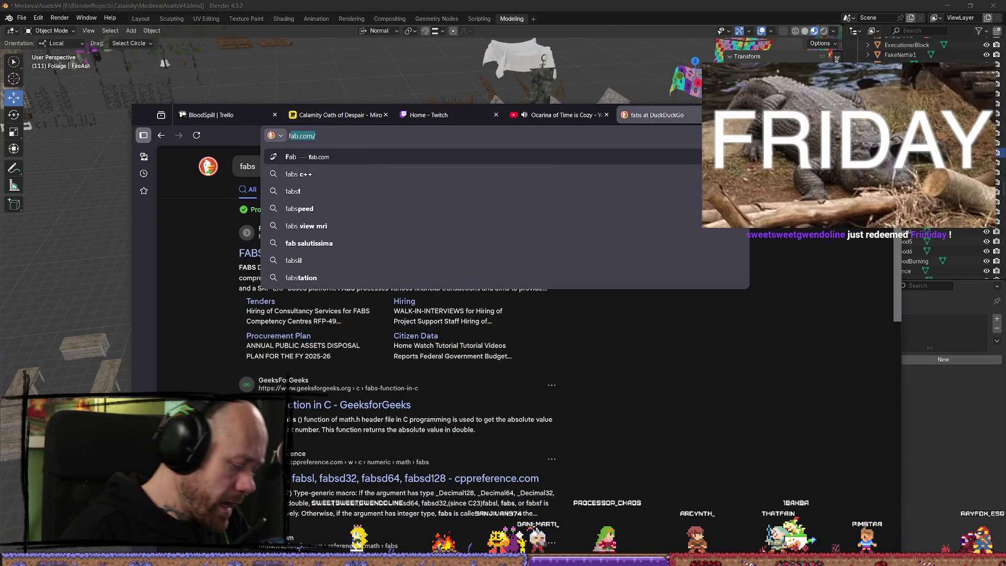
{"action": "key", "text": "Return"}
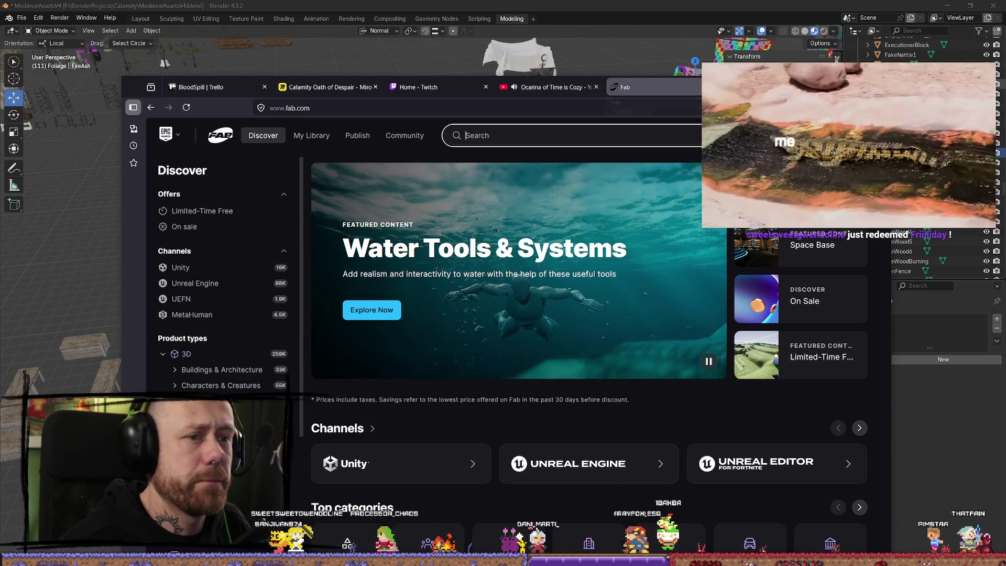
{"action": "key", "text": "ctrl+w"}
{"action": "key", "text": "super+Down"}
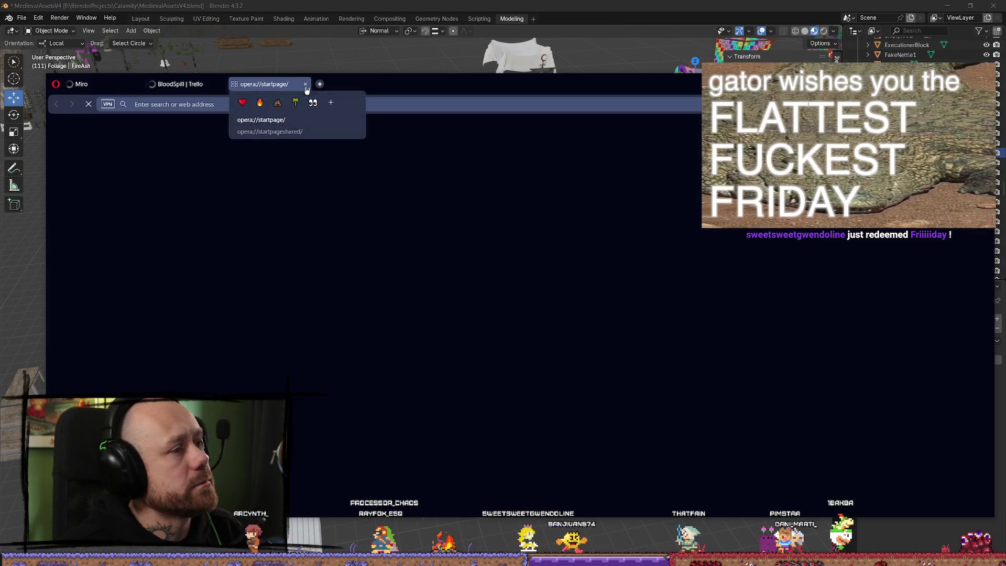
Step: Close the Opera start page and Trello tabs and load fab.com in the Miro tab
{"action": "left_click", "coordinate": [305, 84]}
{"action": "left_click", "coordinate": [224, 86]}
{"action": "left_click", "coordinate": [229, 103]}
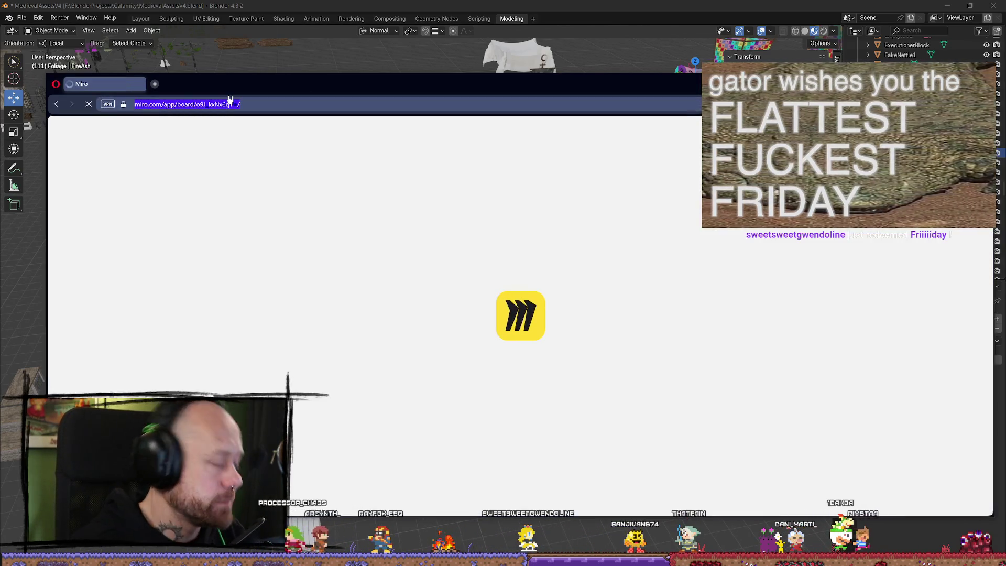
{"action": "type", "text": "fab"}
{"action": "key", "text": "Return"}
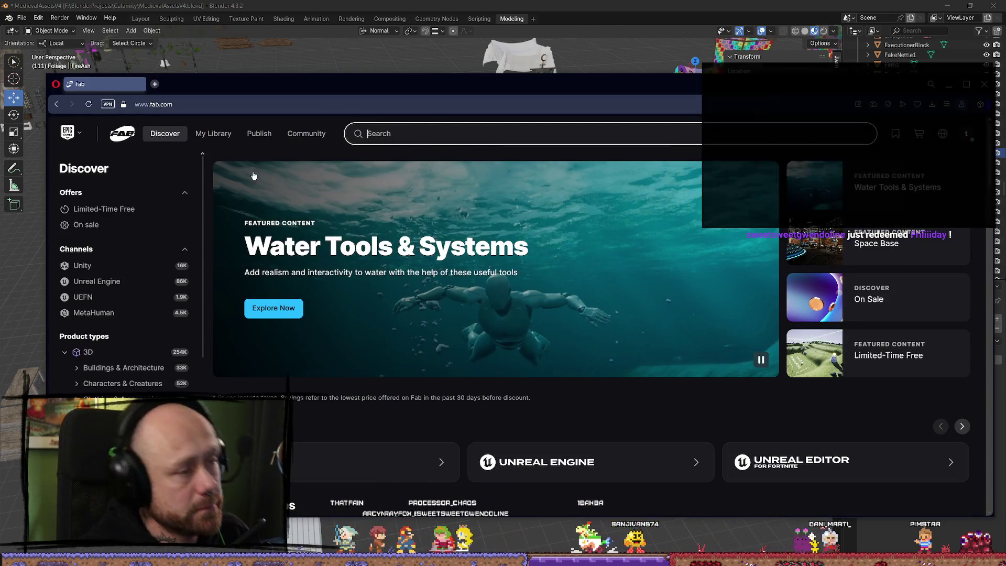
Step: Search Fab for Quixel and open the Quixel Megascans publisher page's product search
{"action": "left_click", "coordinate": [378, 142]}
{"action": "type", "text": "quixerl"}
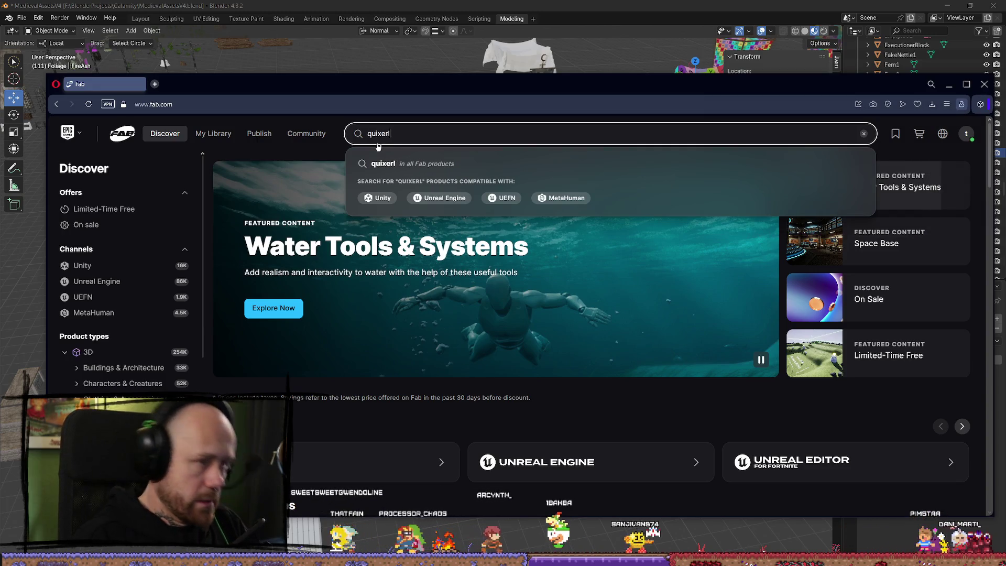
{"action": "key", "text": "BackSpace"}
{"action": "key", "text": "BackSpace"}
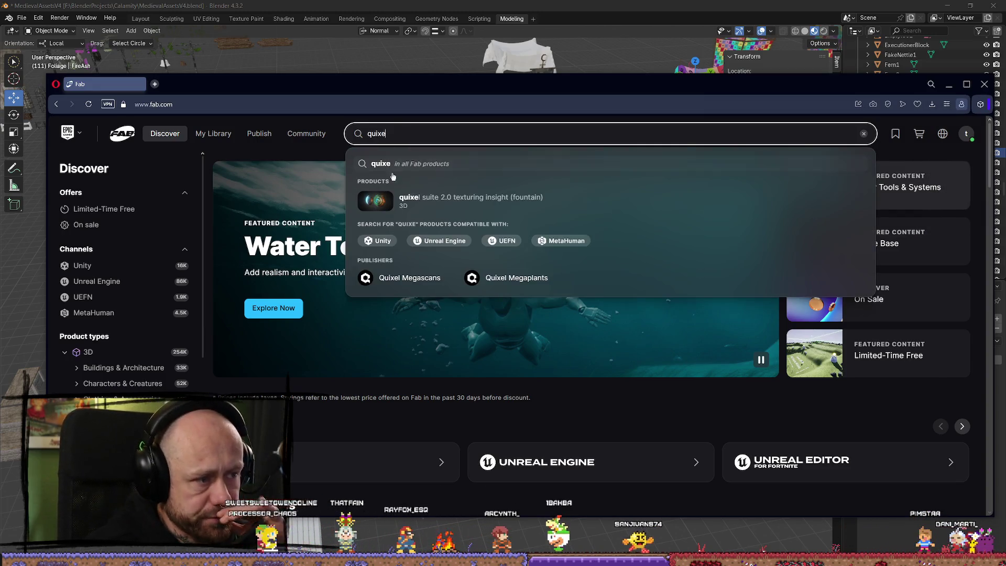
{"action": "left_click", "coordinate": [400, 281]}
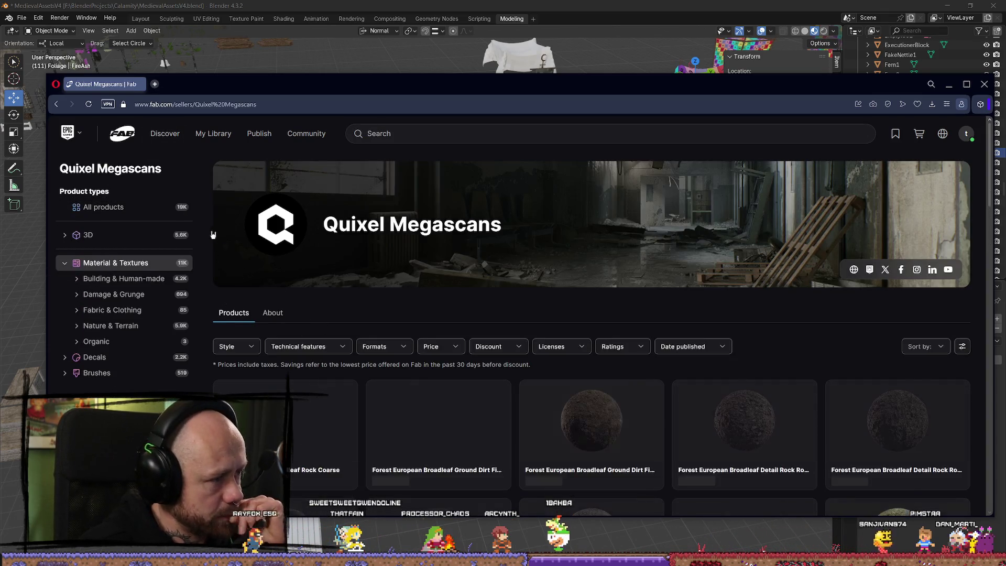
{"action": "scroll", "coordinate": [340, 256], "scroll_direction": "down", "scroll_amount": 2}
{"action": "scroll", "coordinate": [403, 157], "scroll_direction": "up", "scroll_amount": 2}
{"action": "left_click", "coordinate": [406, 135]}
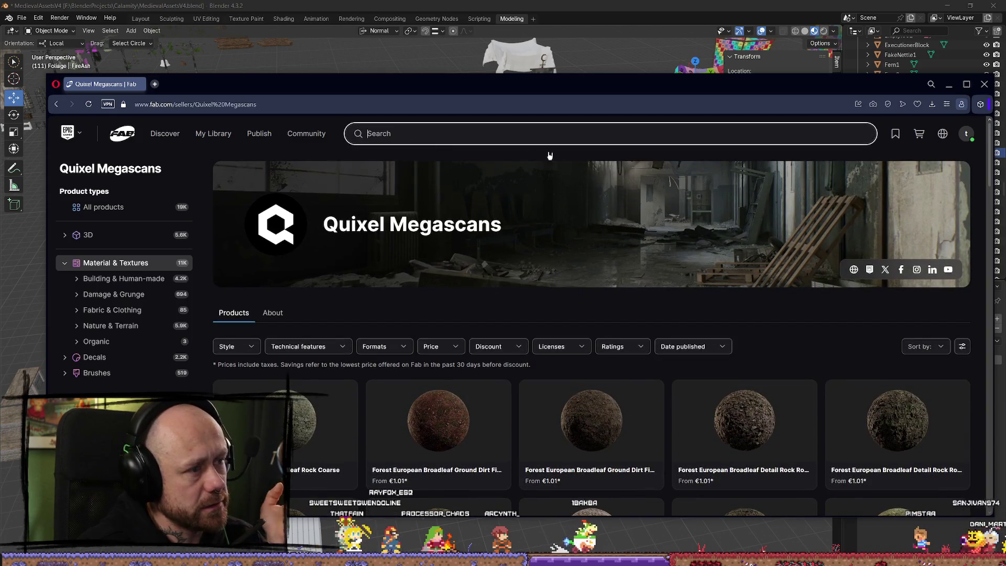
Step: Search Quixel Megascans products for 'sticks' and browse the results
{"action": "type", "text": "sticks"}
{"action": "key", "text": "Return"}
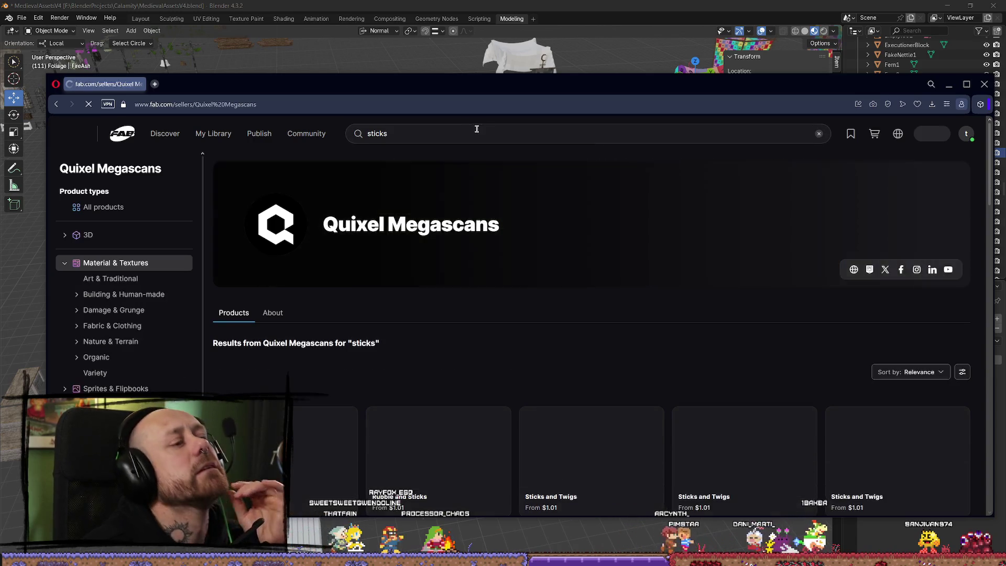
{"action": "scroll", "coordinate": [586, 311], "scroll_direction": "down", "scroll_amount": 2}
{"action": "scroll", "coordinate": [586, 311], "scroll_direction": "down", "scroll_amount": 1}
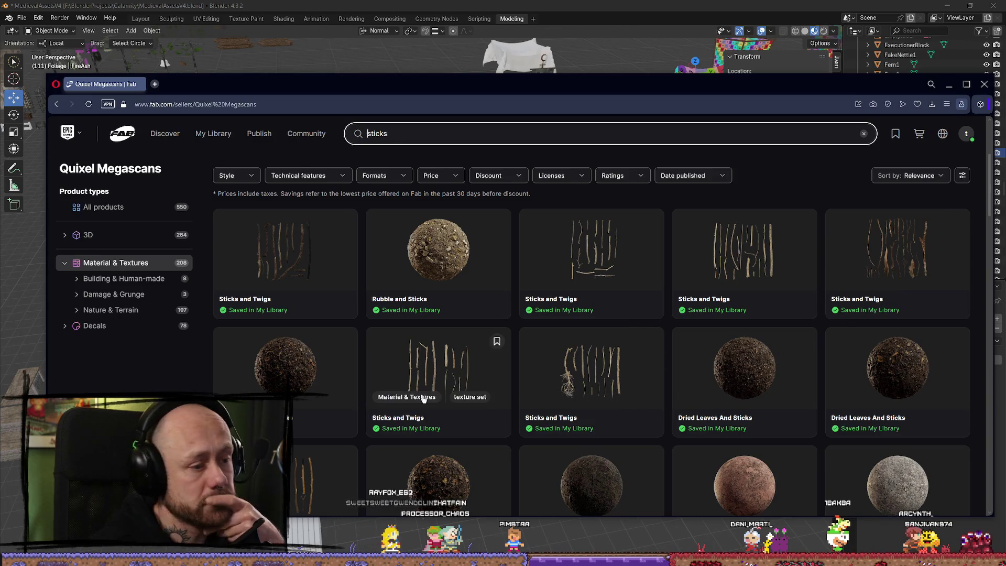
{"action": "scroll", "coordinate": [399, 394], "scroll_direction": "down", "scroll_amount": 3}
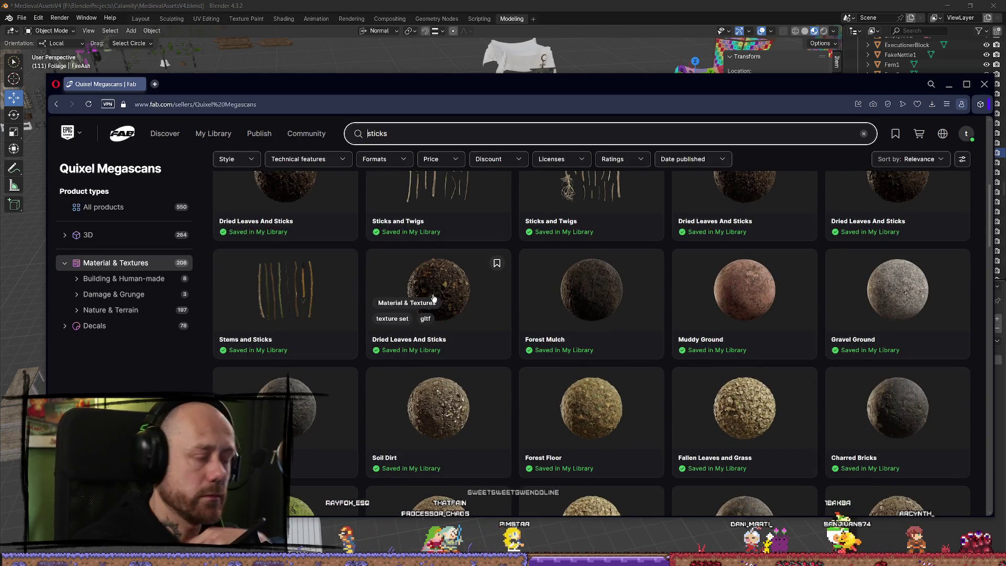
{"action": "scroll", "coordinate": [524, 293], "scroll_direction": "up", "scroll_amount": 2}
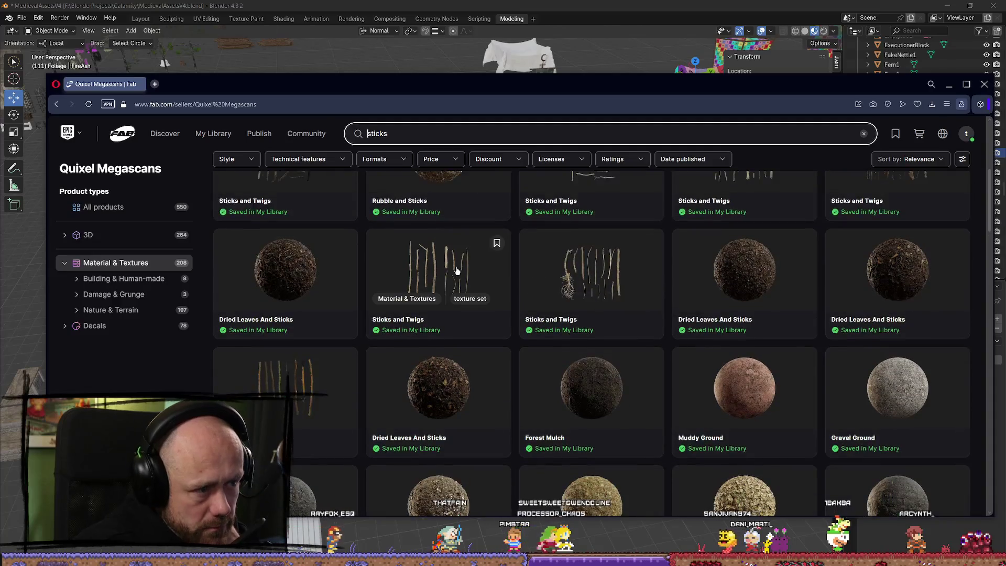
Step: Review a Sticks and Twigs texture set's details, then close the listing
{"action": "left_click", "coordinate": [496, 259]}
{"action": "scroll", "coordinate": [440, 356], "scroll_direction": "down", "scroll_amount": 2}
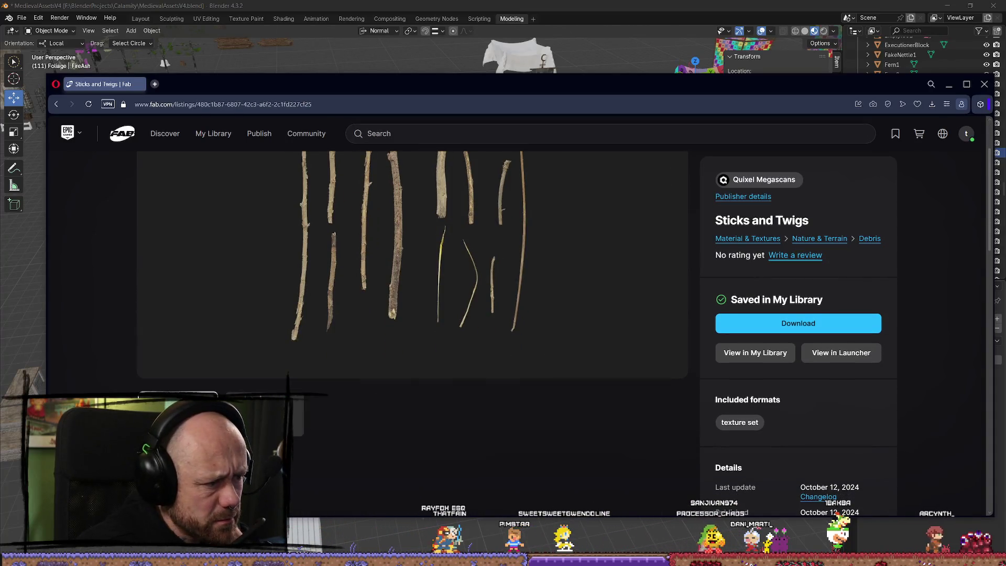
{"action": "scroll", "coordinate": [529, 299], "scroll_direction": "up", "scroll_amount": 2}
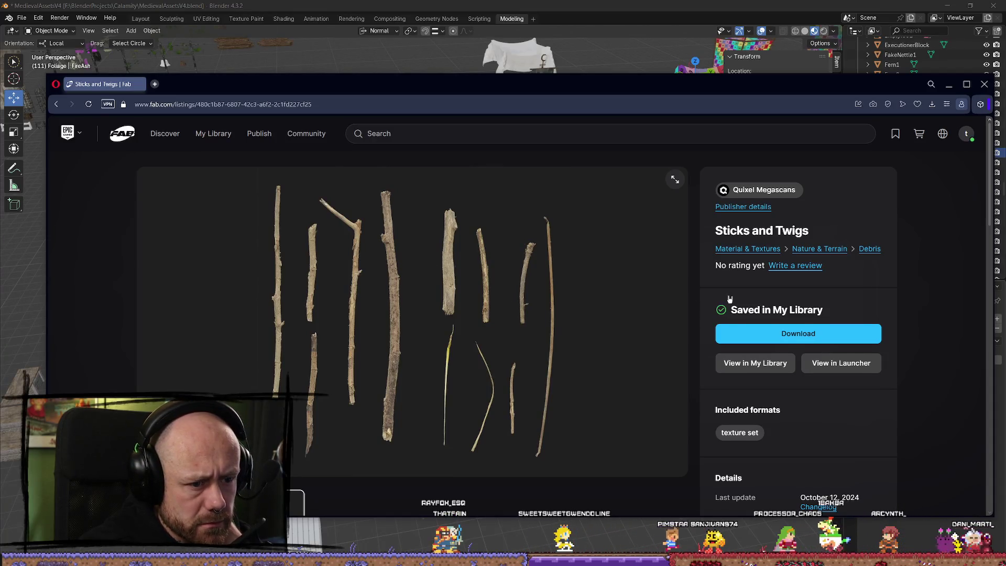
{"action": "scroll", "coordinate": [366, 295], "scroll_direction": "down", "scroll_amount": 6}
{"action": "scroll", "coordinate": [366, 295], "scroll_direction": "down", "scroll_amount": 3}
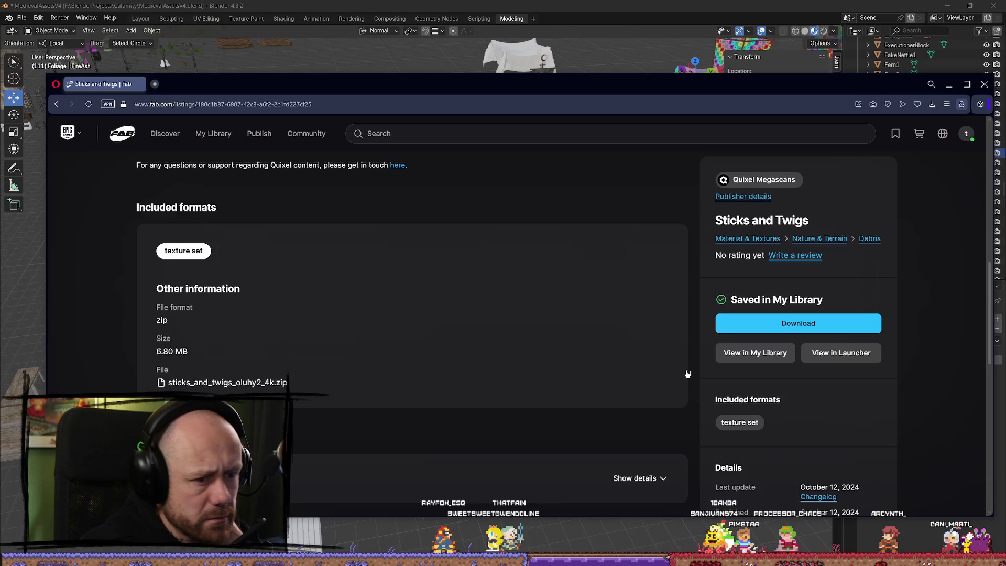
{"action": "scroll", "coordinate": [671, 370], "scroll_direction": "down", "scroll_amount": 5}
{"action": "scroll", "coordinate": [599, 278], "scroll_direction": "down", "scroll_amount": 4}
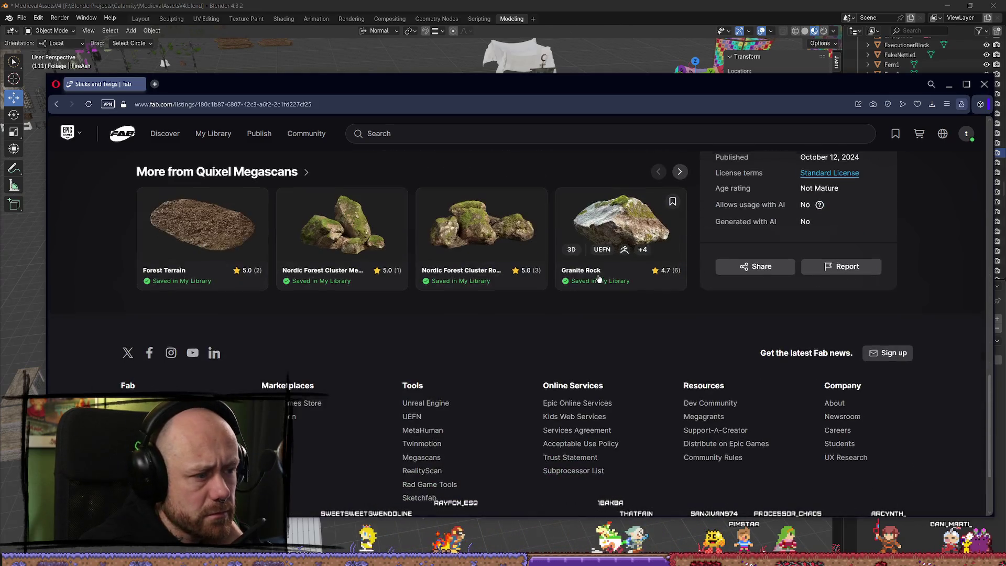
{"action": "scroll", "coordinate": [776, 293], "scroll_direction": "up", "scroll_amount": 18}
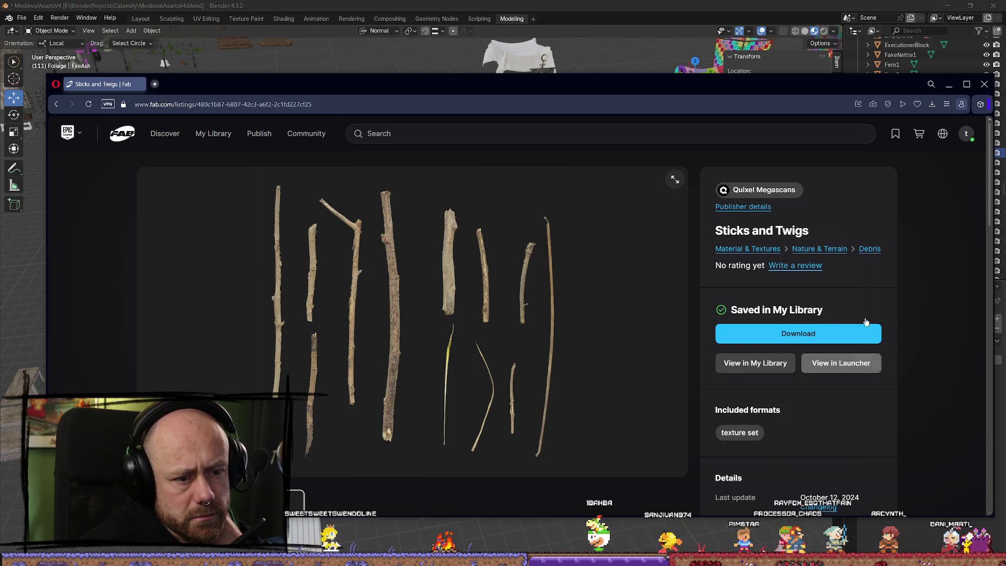
{"action": "left_click", "coordinate": [929, 245]}
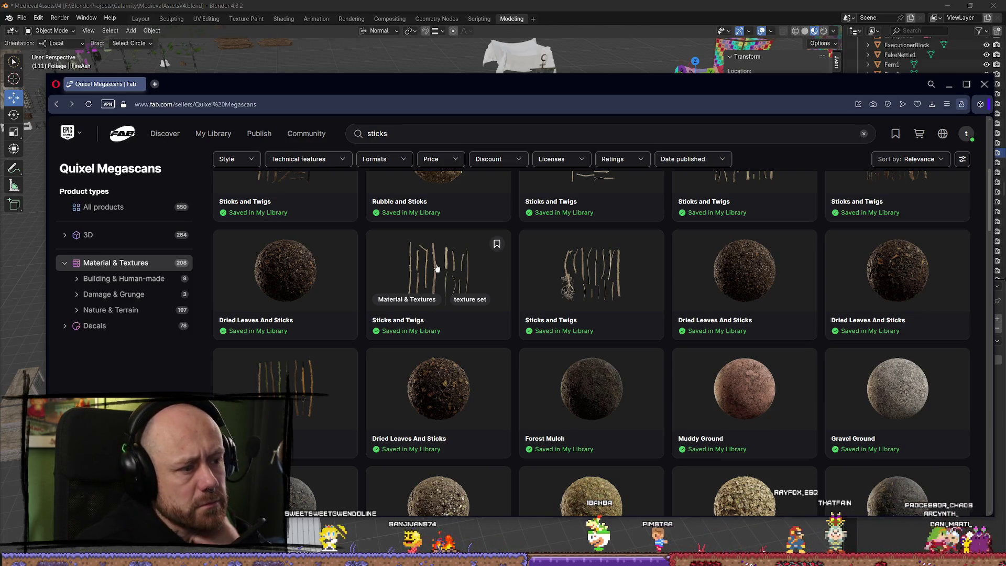
{"action": "scroll", "coordinate": [503, 252], "scroll_direction": "up", "scroll_amount": 2}
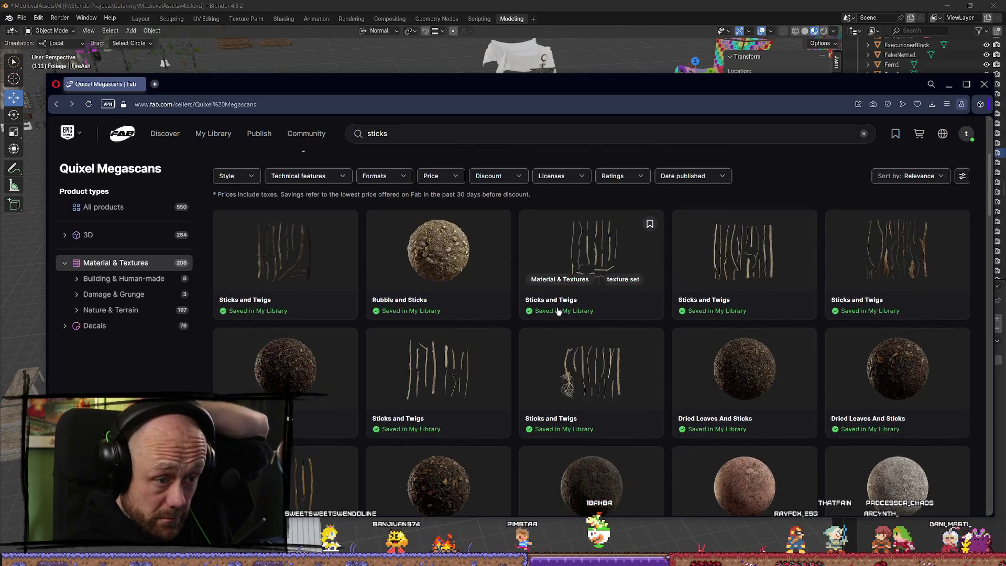
Step: Open another Sticks and Twigs texture set listing and look through its details
{"action": "left_click", "coordinate": [503, 252]}
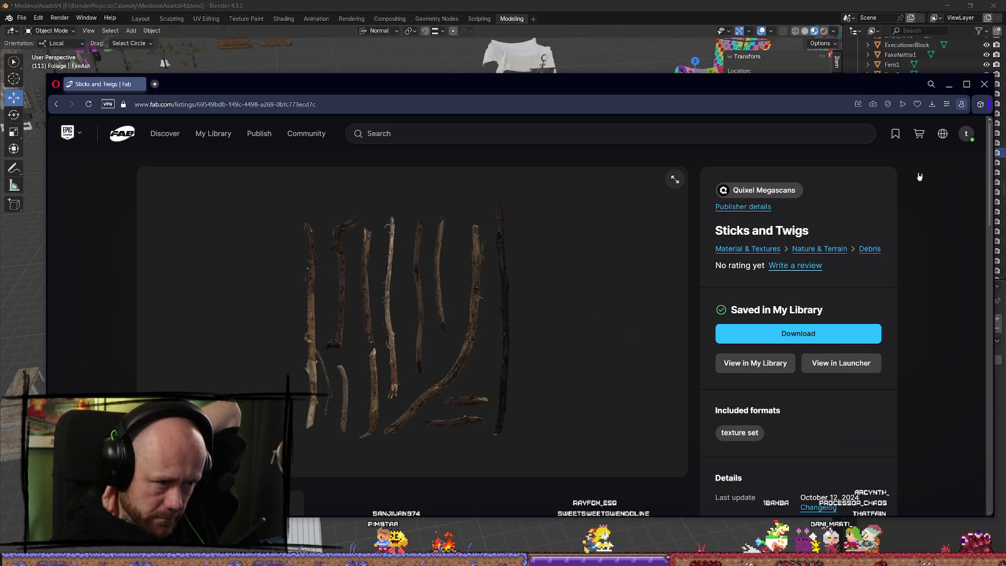
{"action": "scroll", "coordinate": [211, 198], "scroll_direction": "down", "scroll_amount": 5}
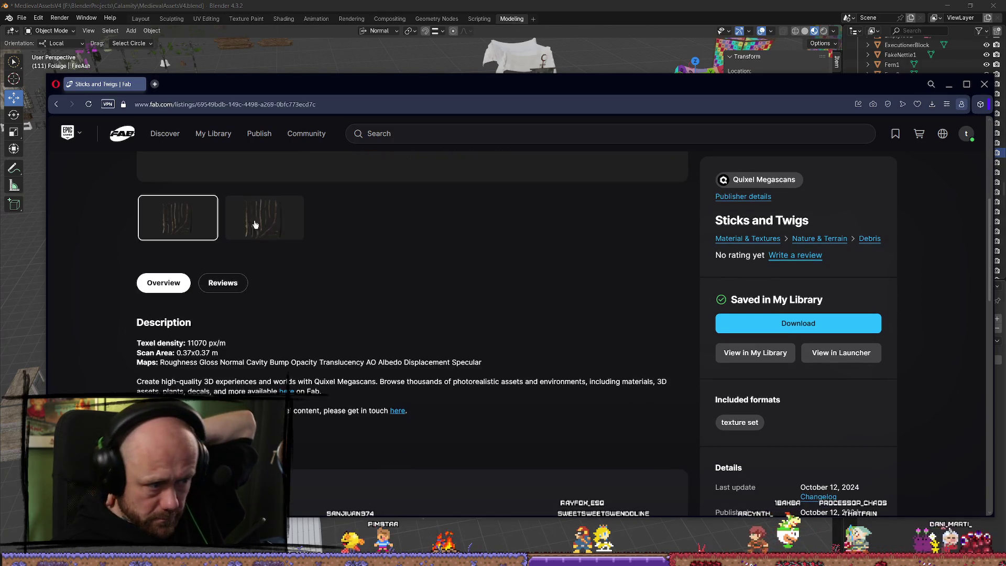
{"action": "scroll", "coordinate": [401, 345], "scroll_direction": "down", "scroll_amount": 6}
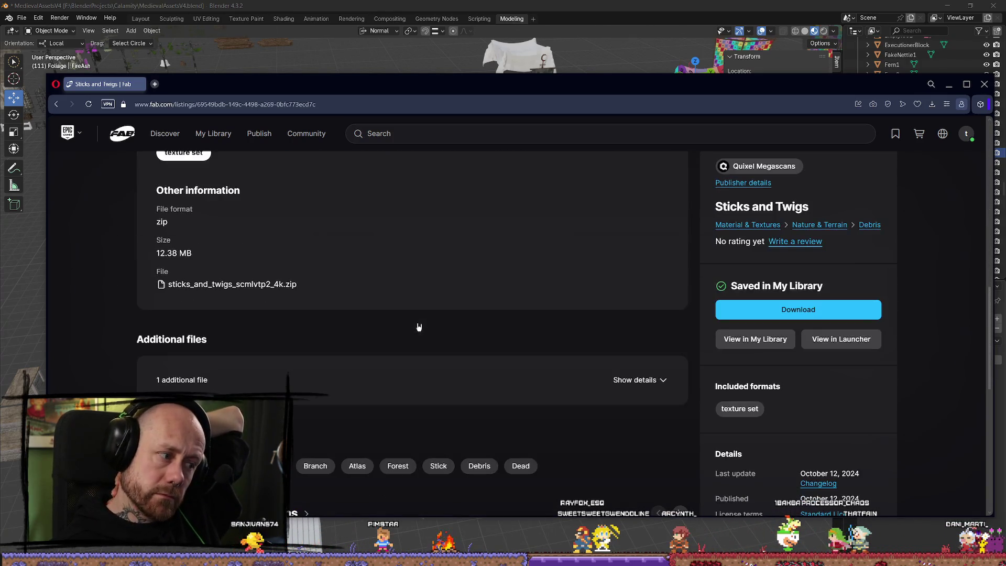
{"action": "scroll", "coordinate": [404, 314], "scroll_direction": "up", "scroll_amount": 2}
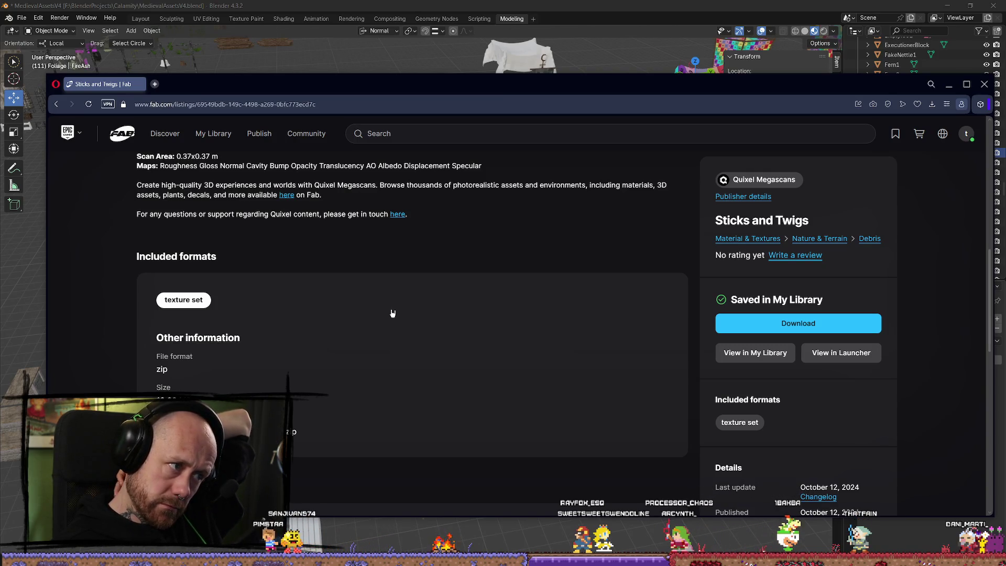
{"action": "scroll", "coordinate": [432, 268], "scroll_direction": "down", "scroll_amount": 9}
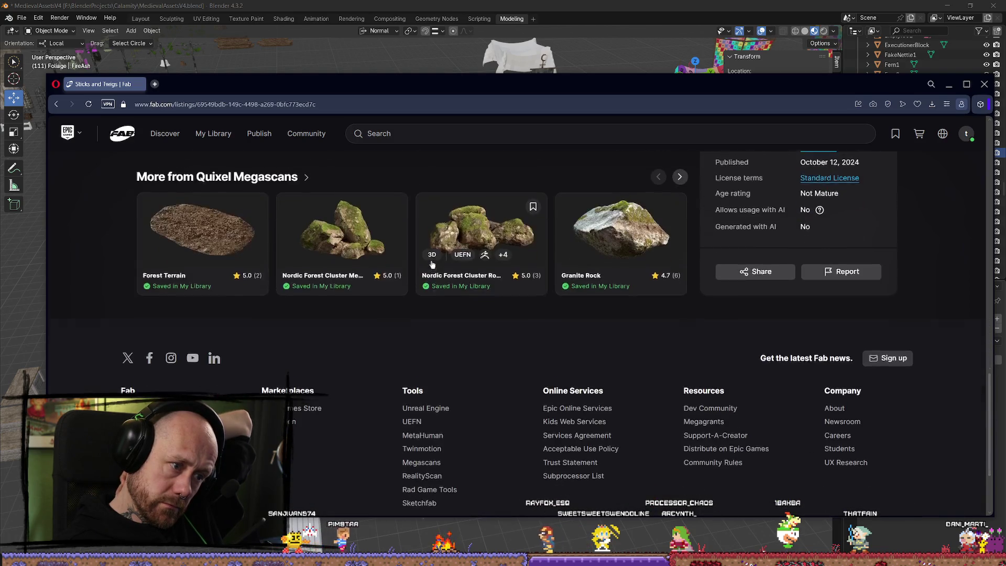
{"action": "scroll", "coordinate": [438, 258], "scroll_direction": "up", "scroll_amount": 15}
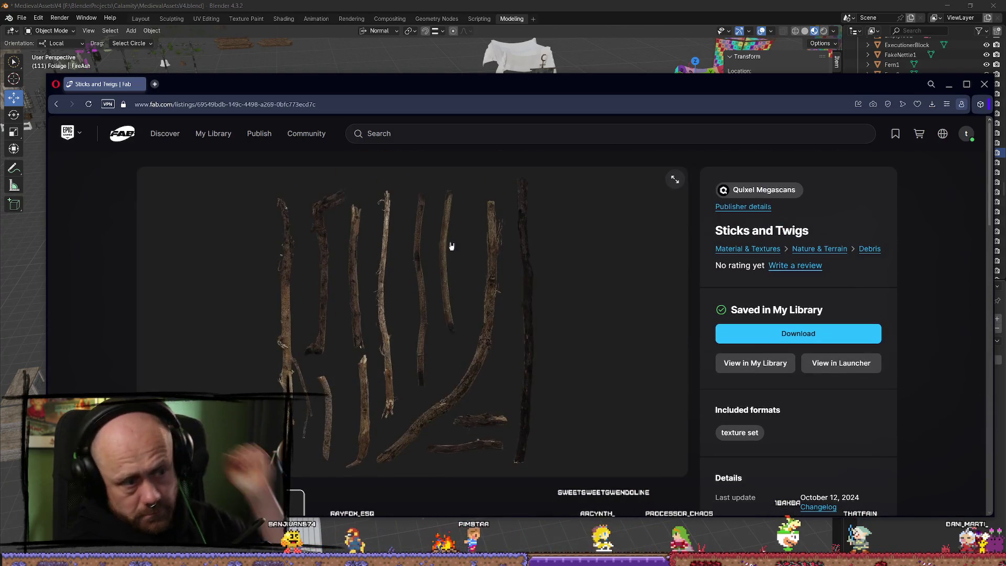
Step: Return to the 'sticks' search results and open the fifth Sticks and Twigs result
{"action": "left_click", "coordinate": [107, 137]}
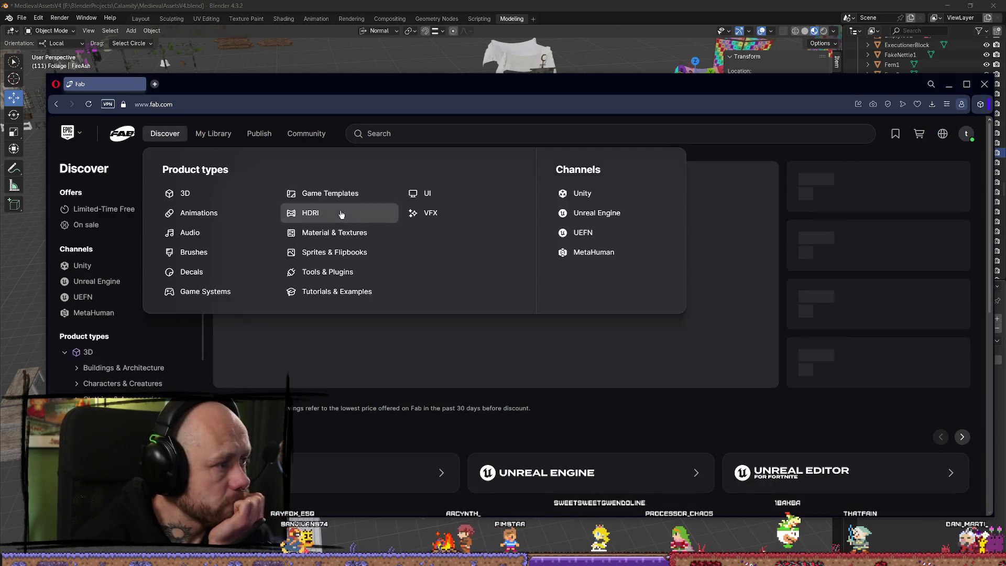
{"action": "scroll", "coordinate": [556, 394], "scroll_direction": "down", "scroll_amount": 3}
{"action": "scroll", "coordinate": [556, 394], "scroll_direction": "down", "scroll_amount": 3}
{"action": "key", "text": "alt+Left"}
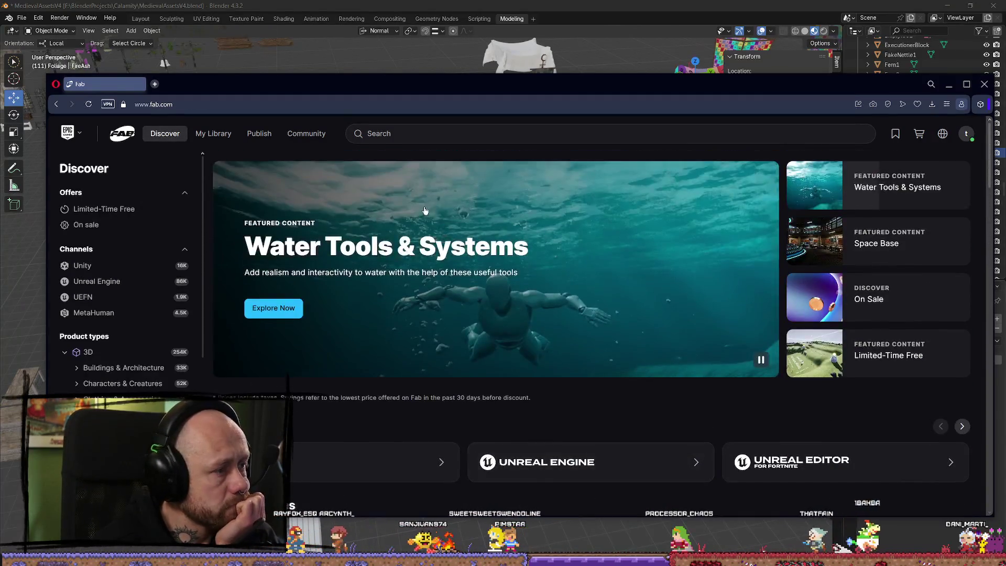
{"action": "scroll", "coordinate": [445, 281], "scroll_direction": "down", "scroll_amount": 5}
{"action": "scroll", "coordinate": [445, 282], "scroll_direction": "up", "scroll_amount": 5}
{"action": "key", "text": "alt+Left"}
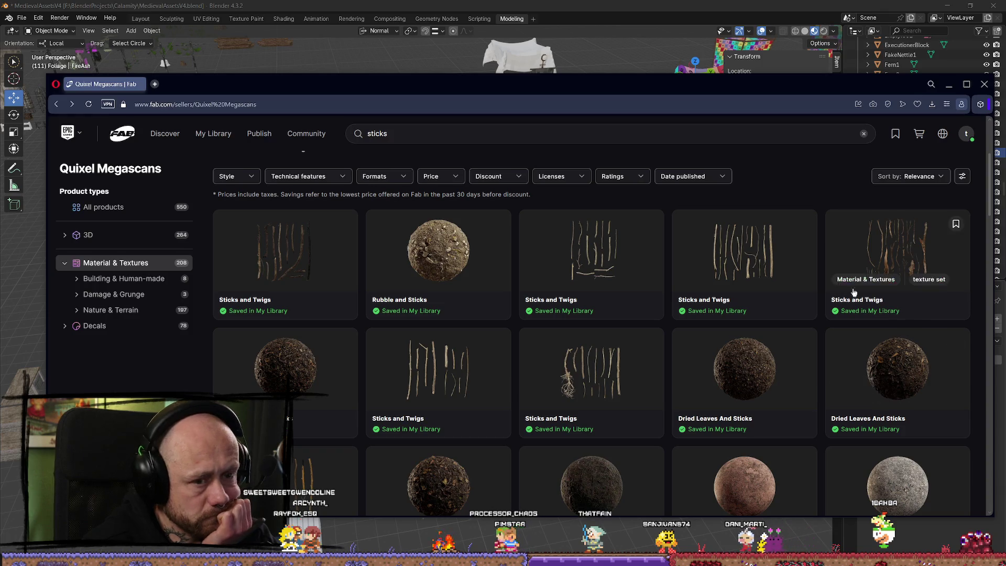
{"action": "left_click", "coordinate": [889, 254]}
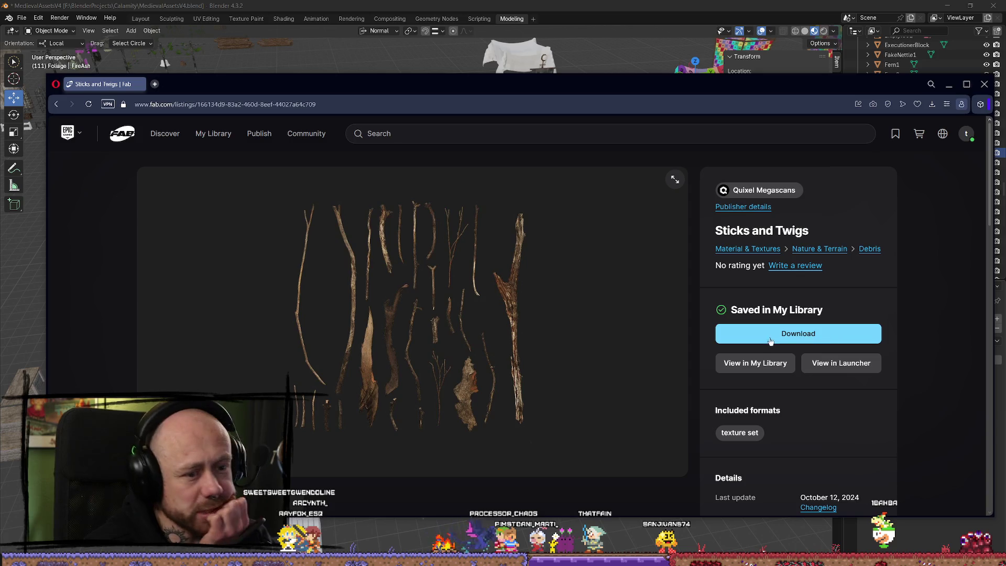
Step: Download the 1k texture sets of the current and the first Sticks and Twigs results
{"action": "left_click", "coordinate": [777, 338]}
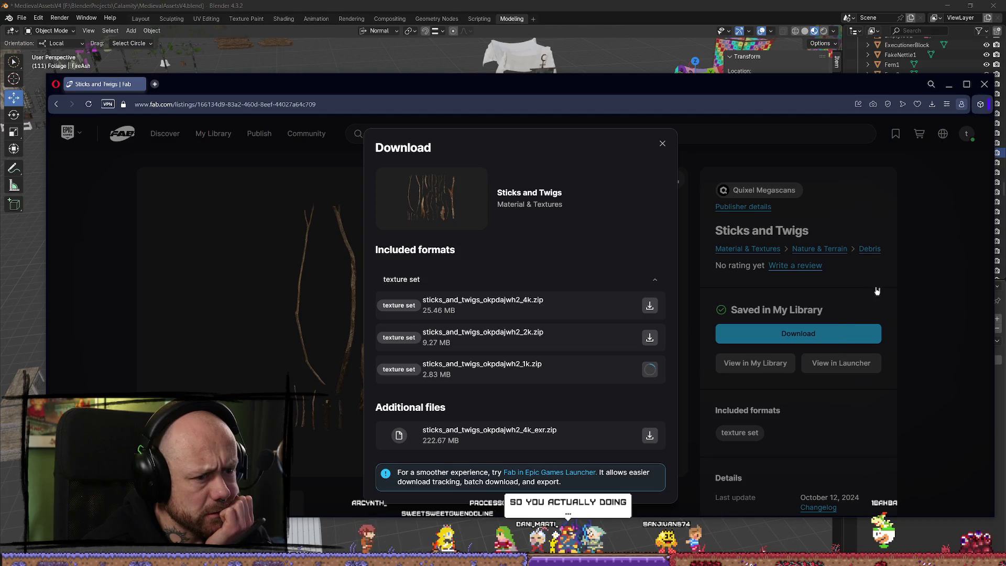
{"action": "left_click", "coordinate": [933, 267]}
{"action": "key", "text": "alt+Left"}
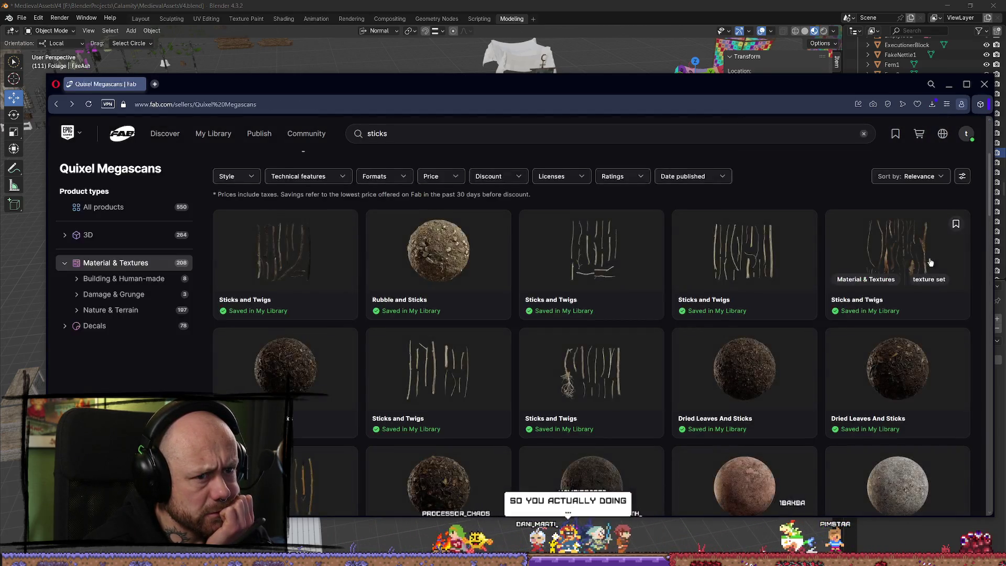
{"action": "left_click", "coordinate": [242, 265]}
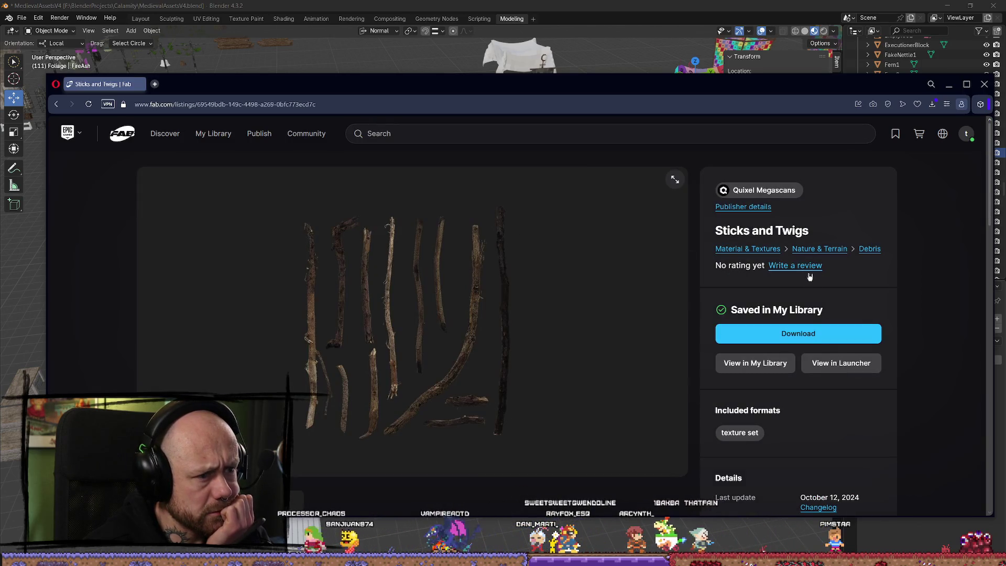
{"action": "left_click", "coordinate": [801, 334]}
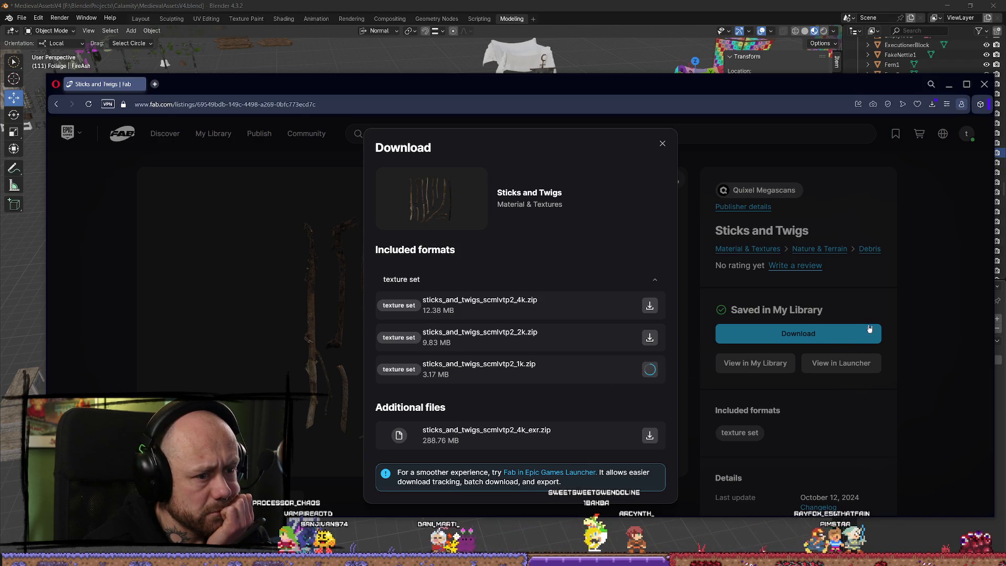
{"action": "key", "text": "Escape"}
{"action": "key", "text": "alt+Left"}
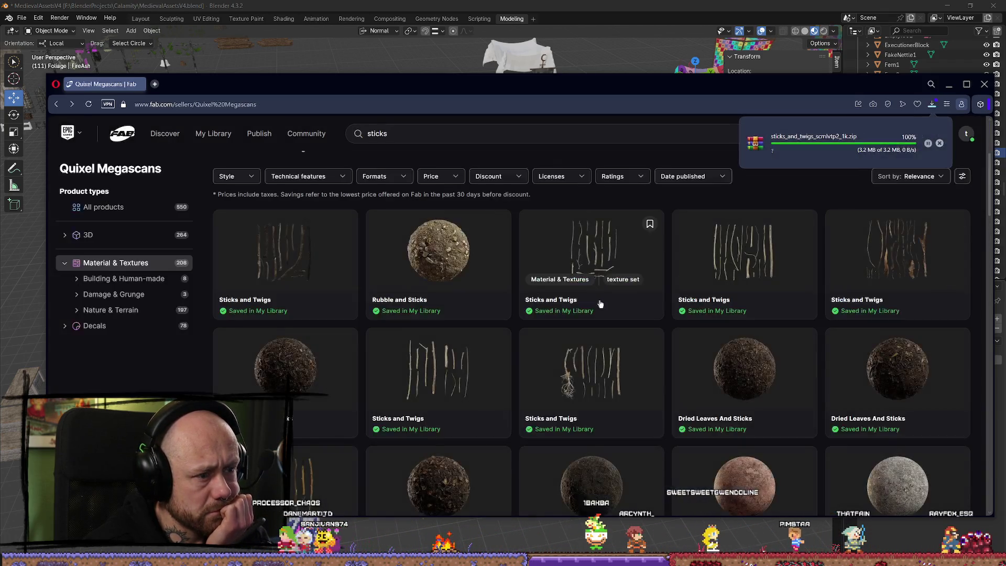
Step: Check the Stems and Sticks listing, then download another Sticks and Twigs 1k set
{"action": "left_click", "coordinate": [299, 292]}
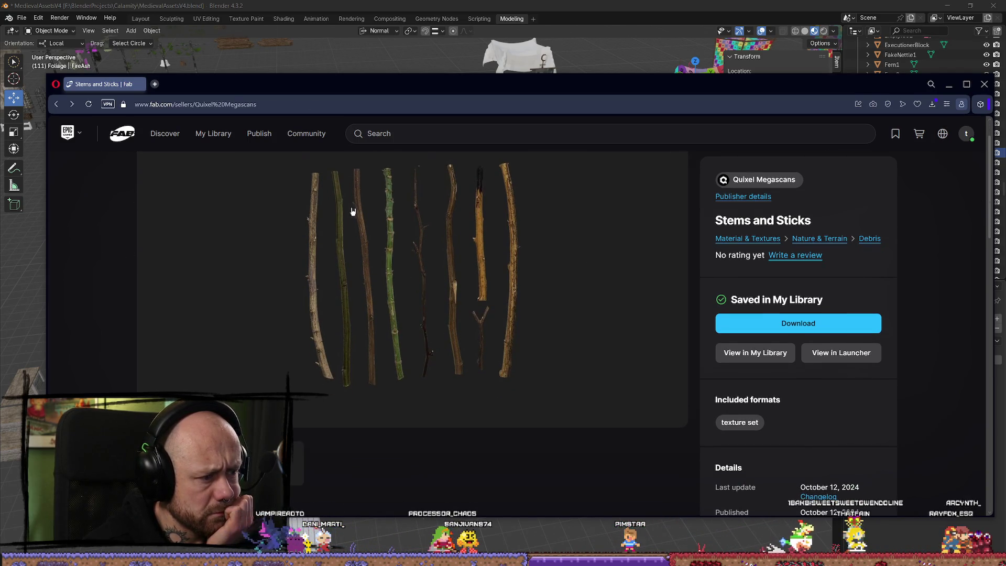
{"action": "key", "text": "alt+Left"}
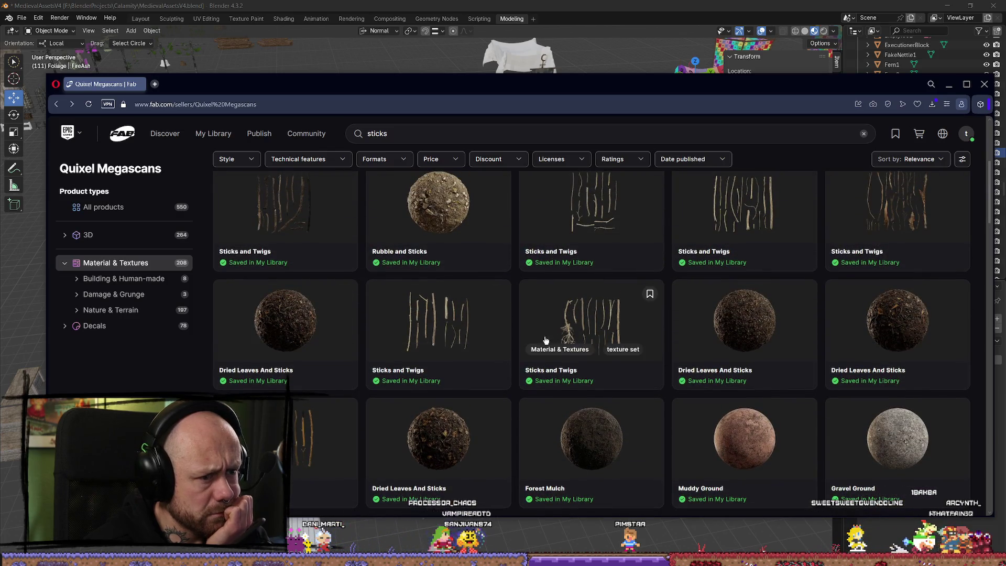
{"action": "scroll", "coordinate": [564, 402], "scroll_direction": "up", "scroll_amount": 2}
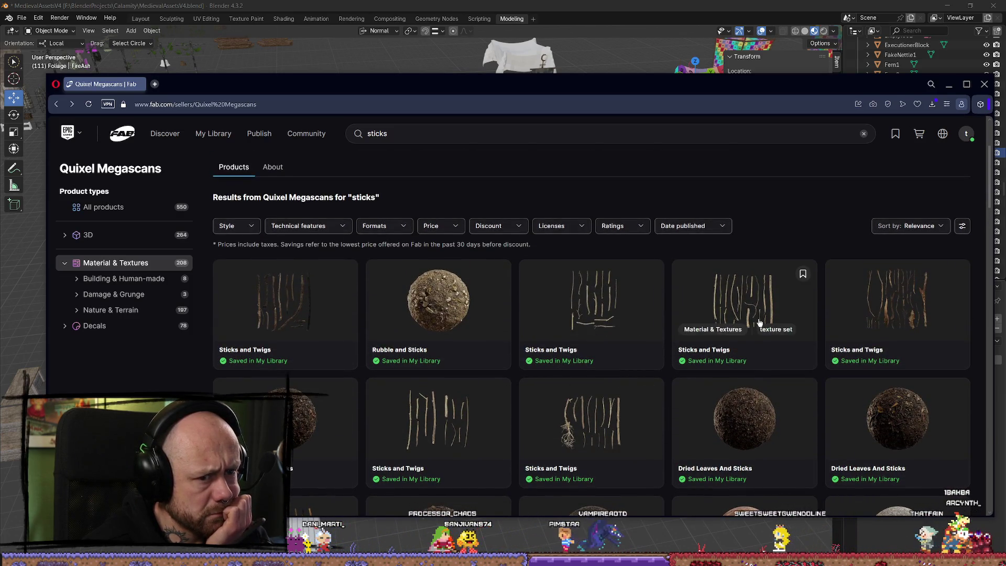
{"action": "left_click", "coordinate": [432, 427]}
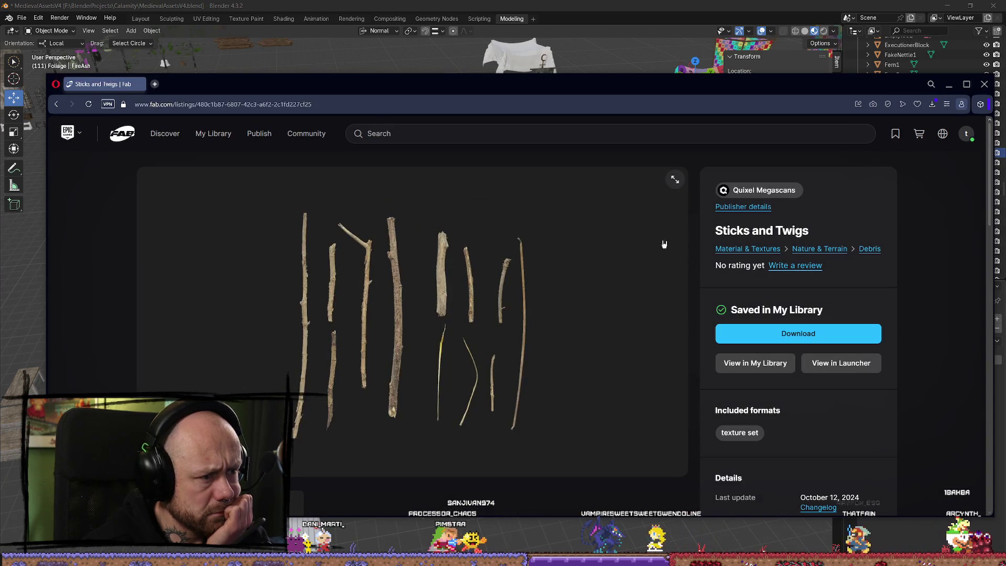
{"action": "left_click", "coordinate": [827, 340]}
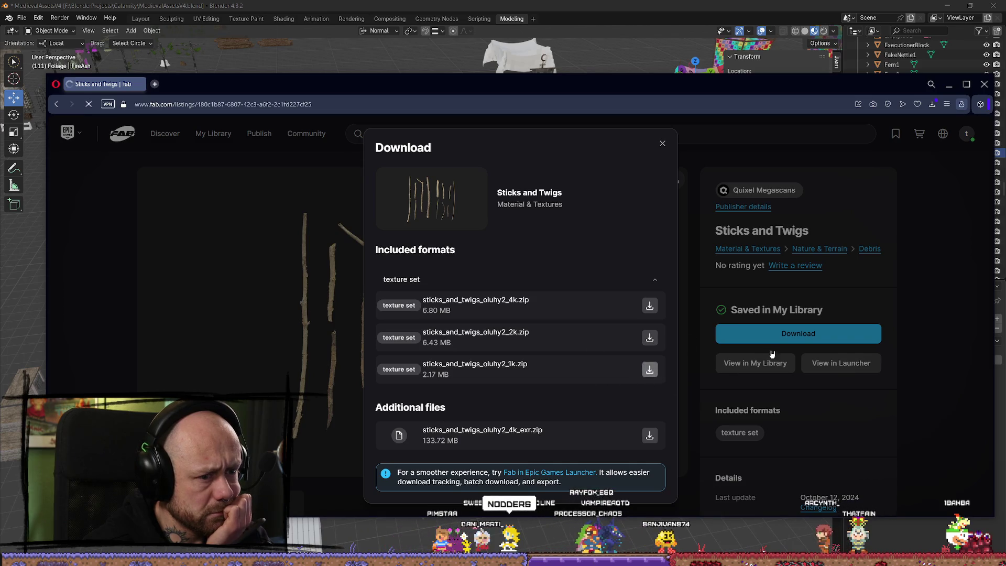
{"action": "left_click", "coordinate": [930, 268]}
{"action": "scroll", "coordinate": [917, 246], "scroll_direction": "down", "scroll_amount": 5}
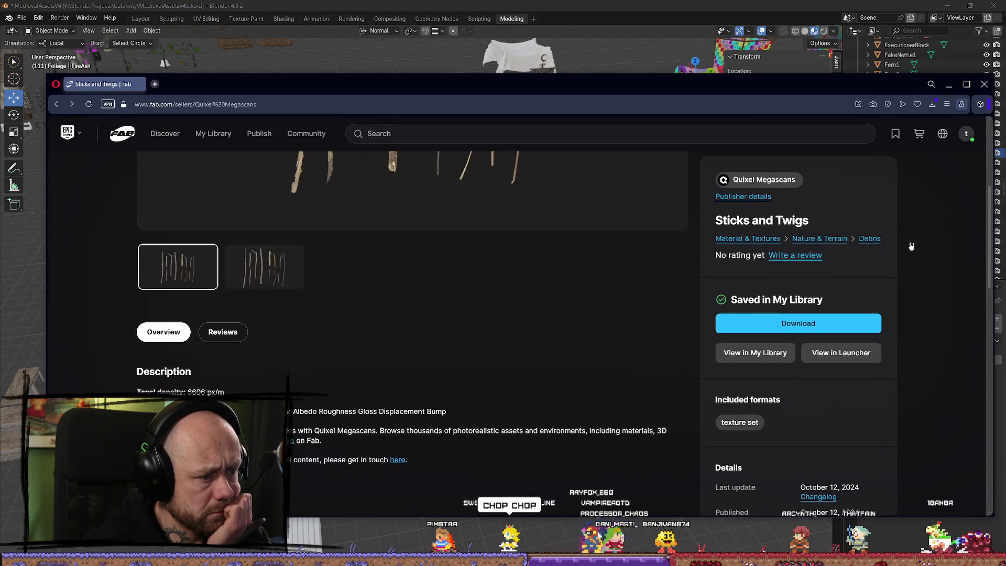
{"action": "key", "text": "alt+Left"}
{"action": "scroll", "coordinate": [463, 287], "scroll_direction": "down", "scroll_amount": 15}
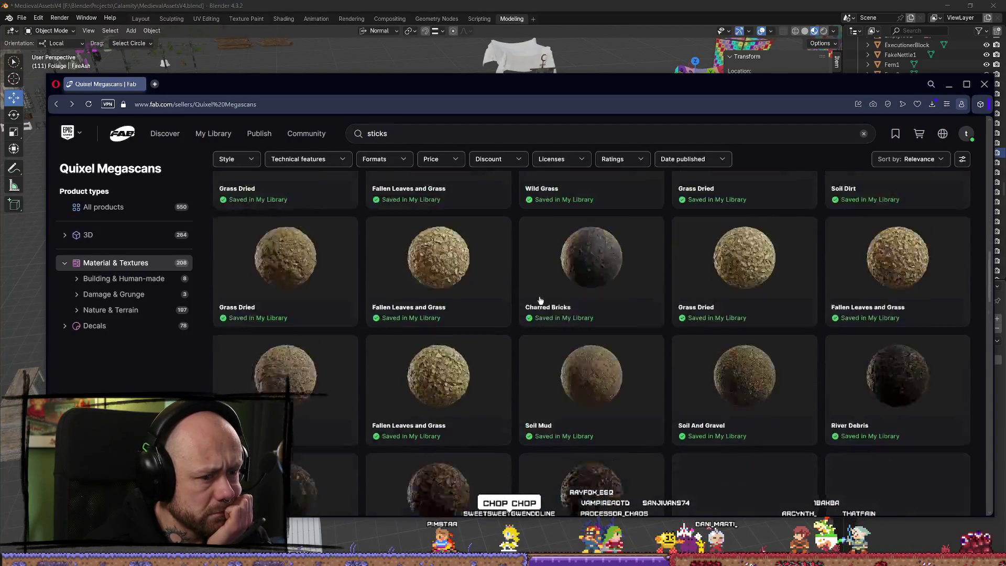
{"action": "scroll", "coordinate": [599, 276], "scroll_direction": "down", "scroll_amount": 2}
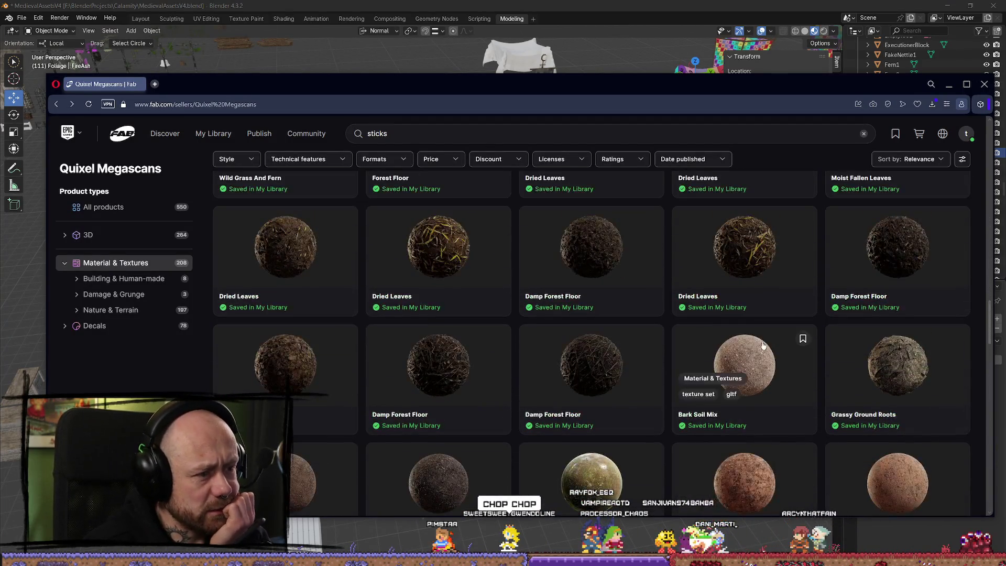
{"action": "scroll", "coordinate": [735, 267], "scroll_direction": "down", "scroll_amount": 10}
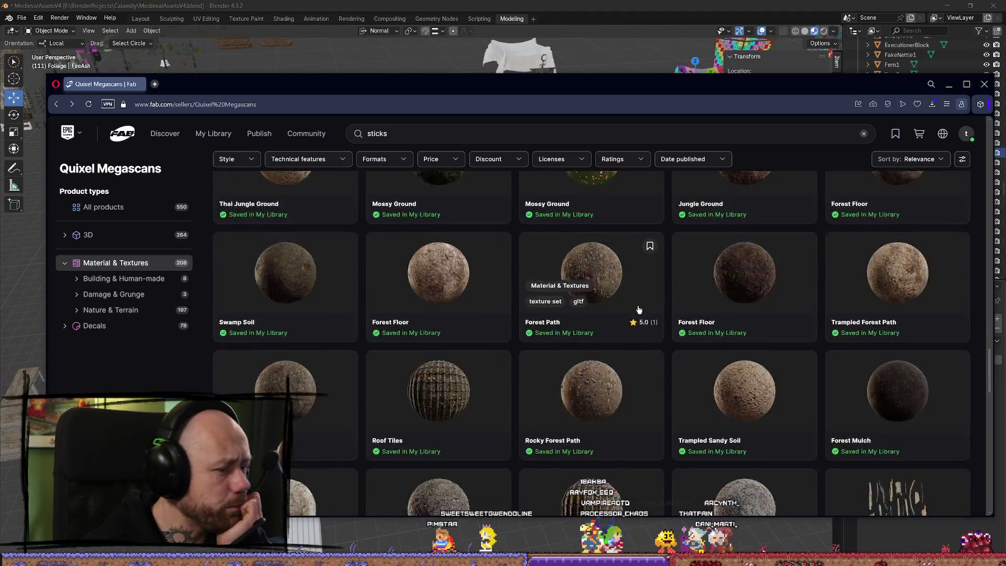
{"action": "scroll", "coordinate": [634, 291], "scroll_direction": "down", "scroll_amount": 5}
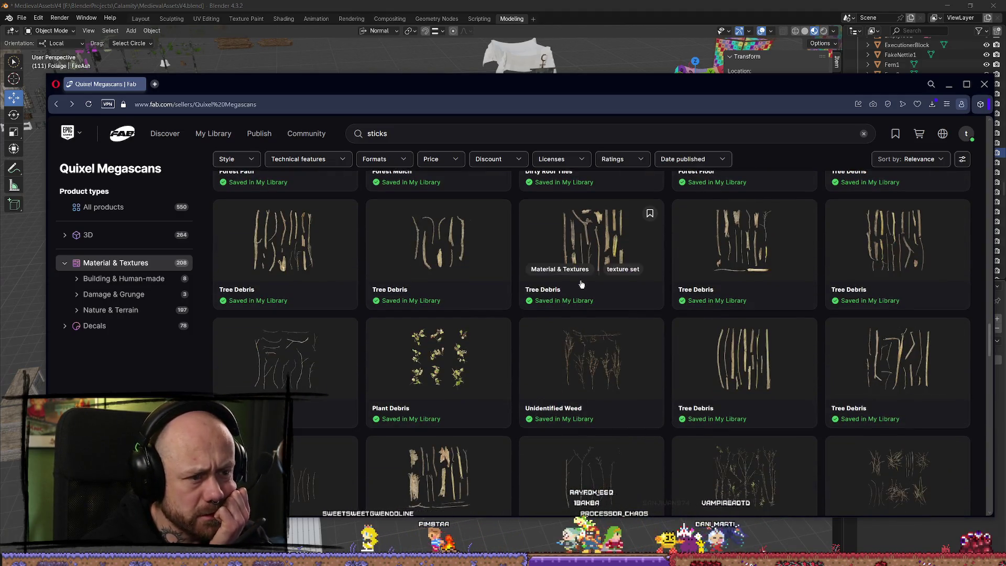
{"action": "scroll", "coordinate": [603, 279], "scroll_direction": "down", "scroll_amount": 10}
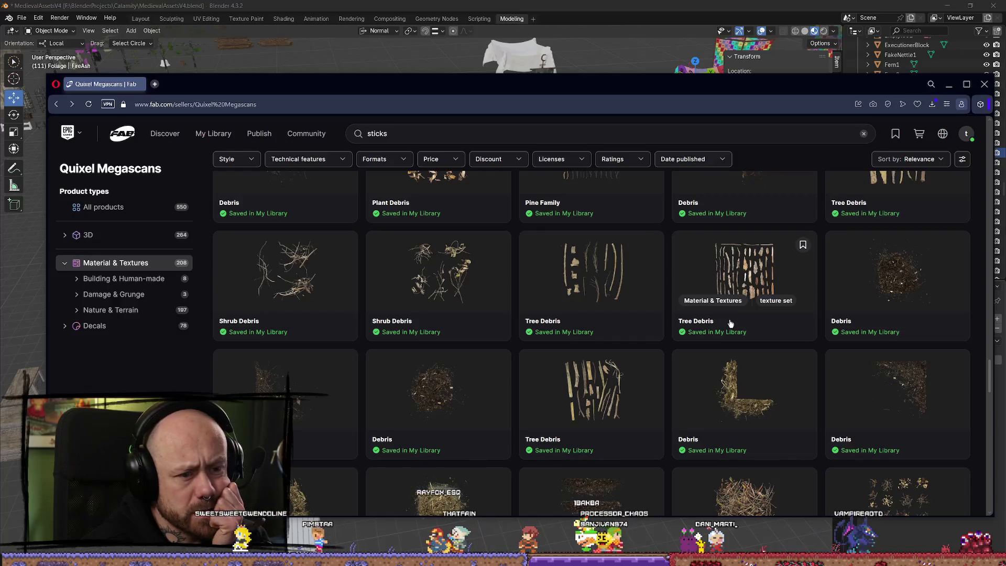
{"action": "scroll", "coordinate": [715, 313], "scroll_direction": "down", "scroll_amount": 3}
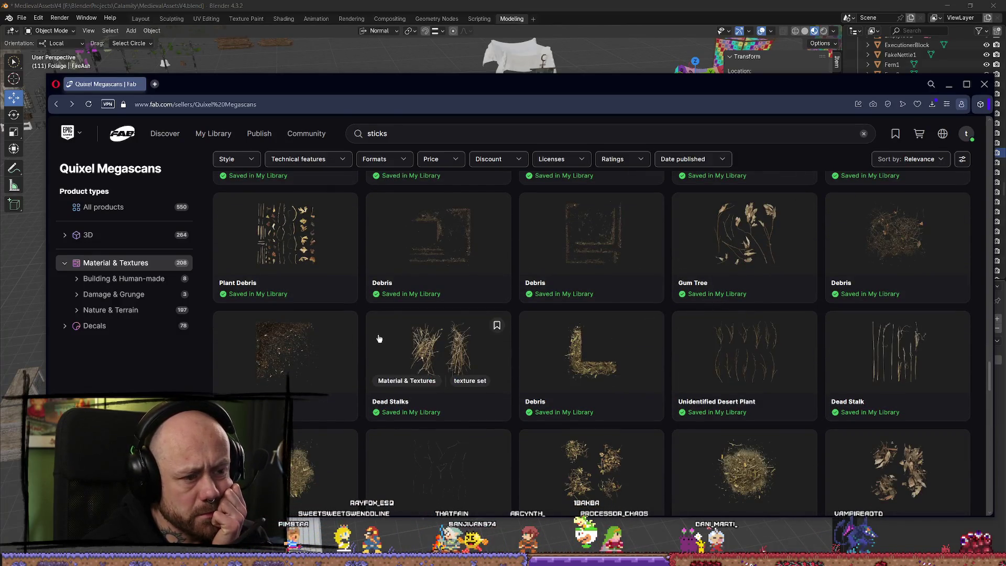
{"action": "scroll", "coordinate": [916, 362], "scroll_direction": "down", "scroll_amount": 8}
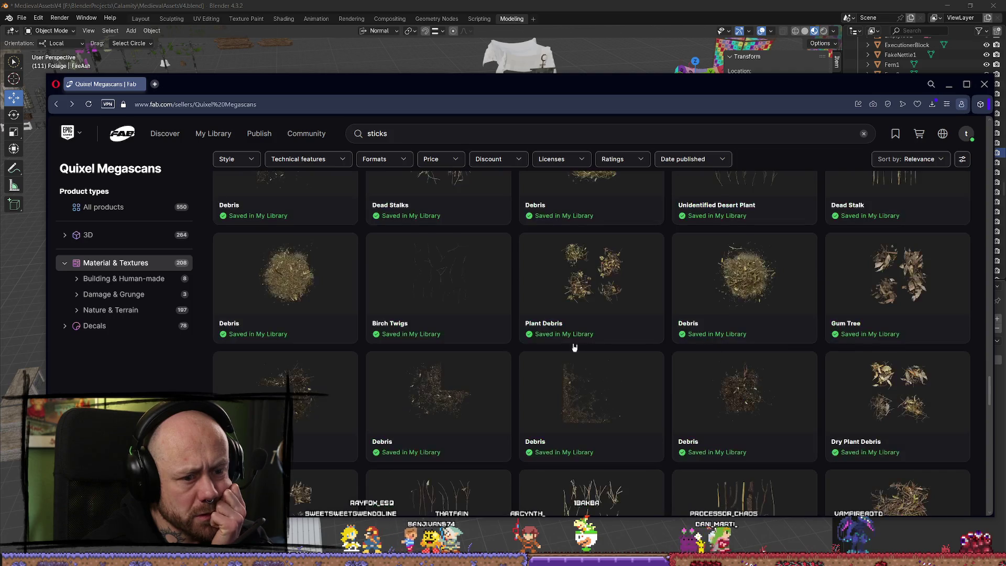
{"action": "scroll", "coordinate": [737, 346], "scroll_direction": "down", "scroll_amount": 5}
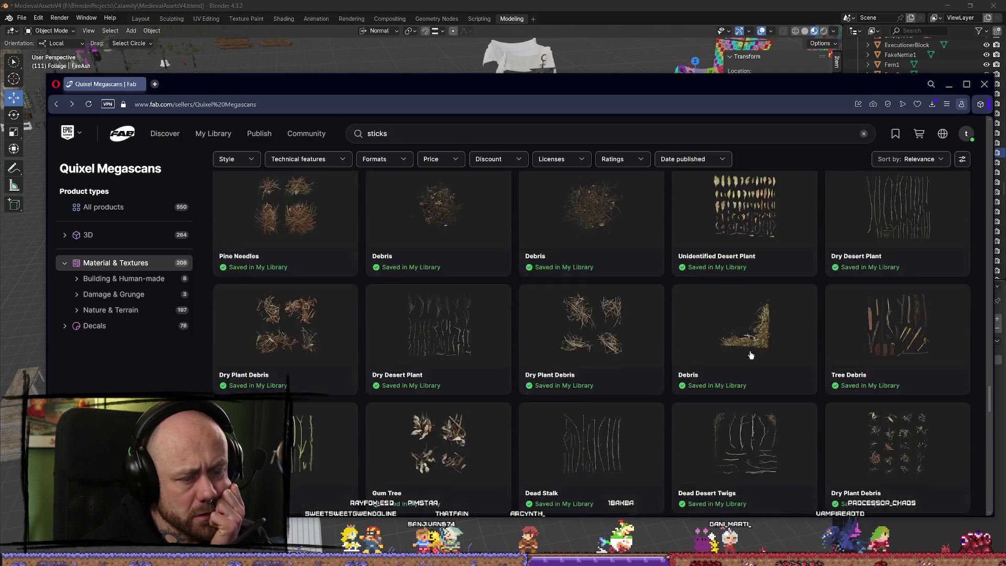
{"action": "scroll", "coordinate": [603, 349], "scroll_direction": "down", "scroll_amount": 3}
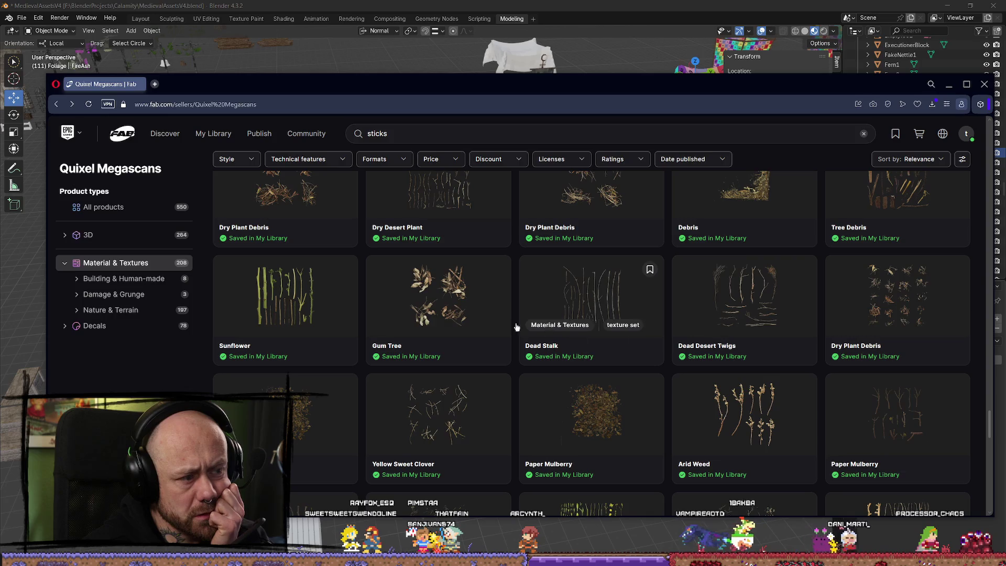
{"action": "scroll", "coordinate": [534, 330], "scroll_direction": "down", "scroll_amount": 8}
{"action": "scroll", "coordinate": [648, 352], "scroll_direction": "up", "scroll_amount": 7}
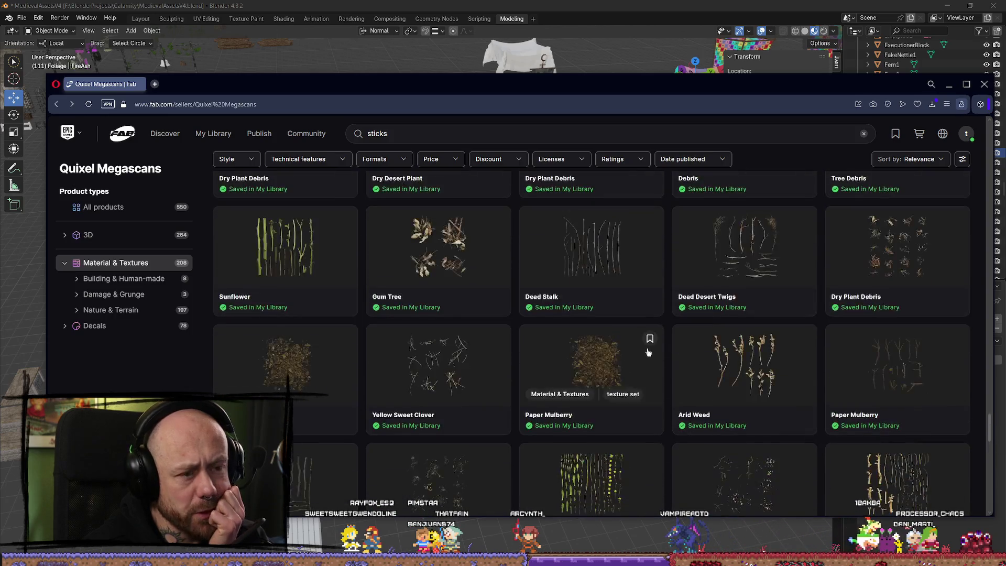
{"action": "scroll", "coordinate": [648, 352], "scroll_direction": "down", "scroll_amount": 12}
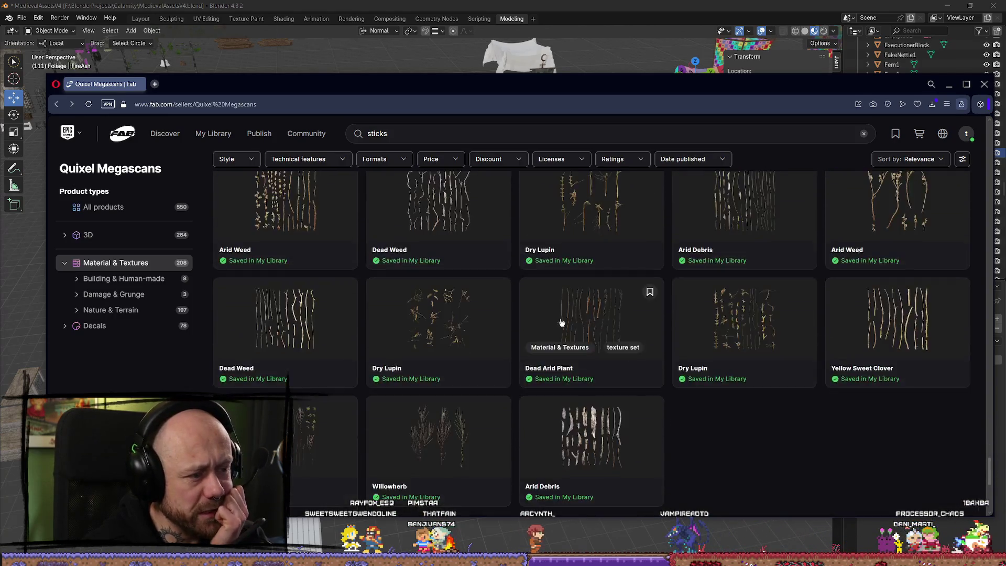
{"action": "scroll", "coordinate": [524, 315], "scroll_direction": "down", "scroll_amount": 5}
{"action": "scroll", "coordinate": [728, 314], "scroll_direction": "up", "scroll_amount": 5}
{"action": "scroll", "coordinate": [730, 313], "scroll_direction": "up", "scroll_amount": 4}
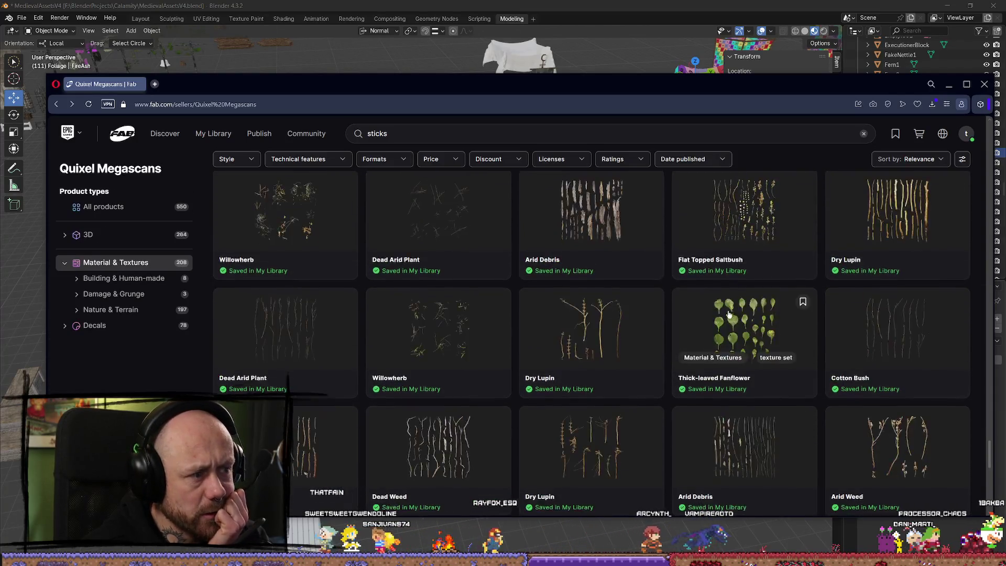
{"action": "scroll", "coordinate": [730, 313], "scroll_direction": "up", "scroll_amount": 4}
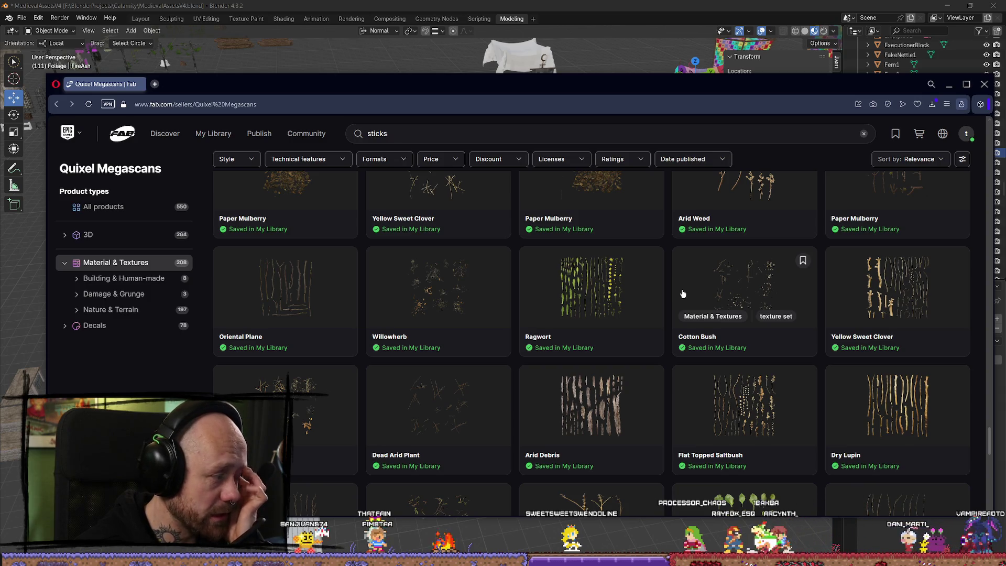
{"action": "key", "text": "alt+Tab"}
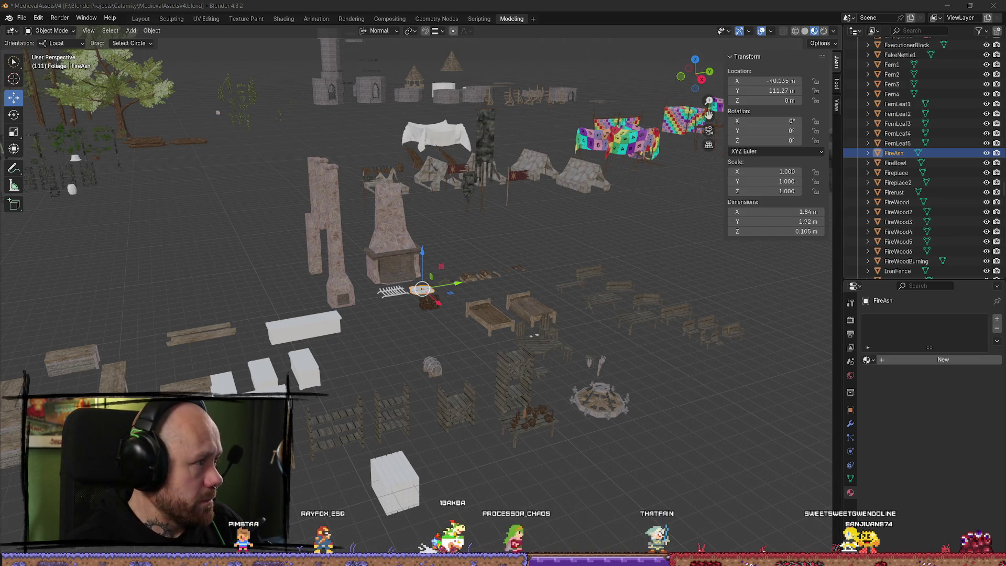
Step: Open a new File Explorer window with Win+E
{"action": "key", "text": "super+e"}
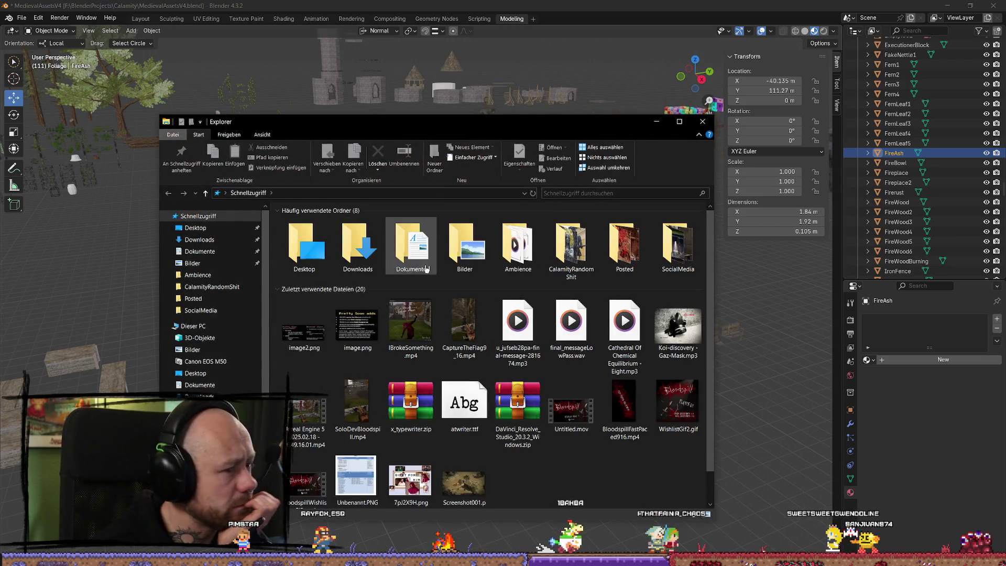
Step: Navigate to PortableSSD (F:) > CalamitySounds > Raw > SoundlySounds
{"action": "scroll", "coordinate": [215, 315], "scroll_direction": "down", "scroll_amount": 2}
{"action": "left_click", "coordinate": [210, 412]}
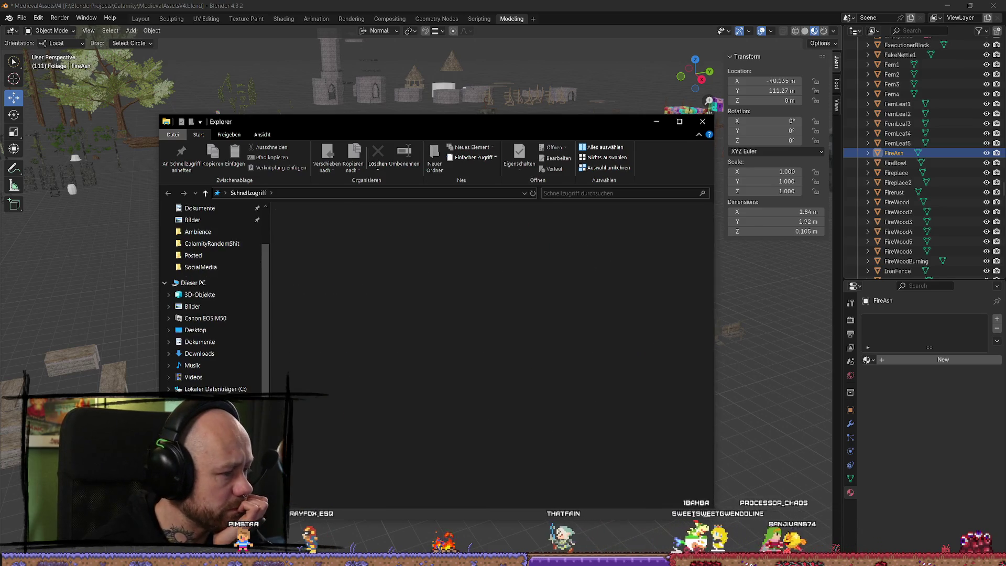
{"action": "scroll", "coordinate": [399, 314], "scroll_direction": "down", "scroll_amount": 10}
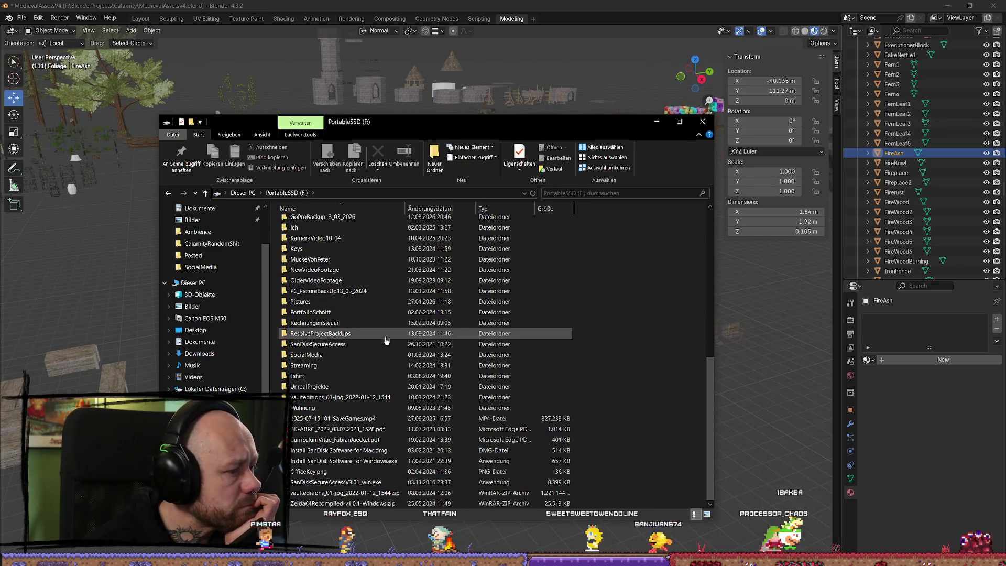
{"action": "scroll", "coordinate": [374, 252], "scroll_direction": "up", "scroll_amount": 4}
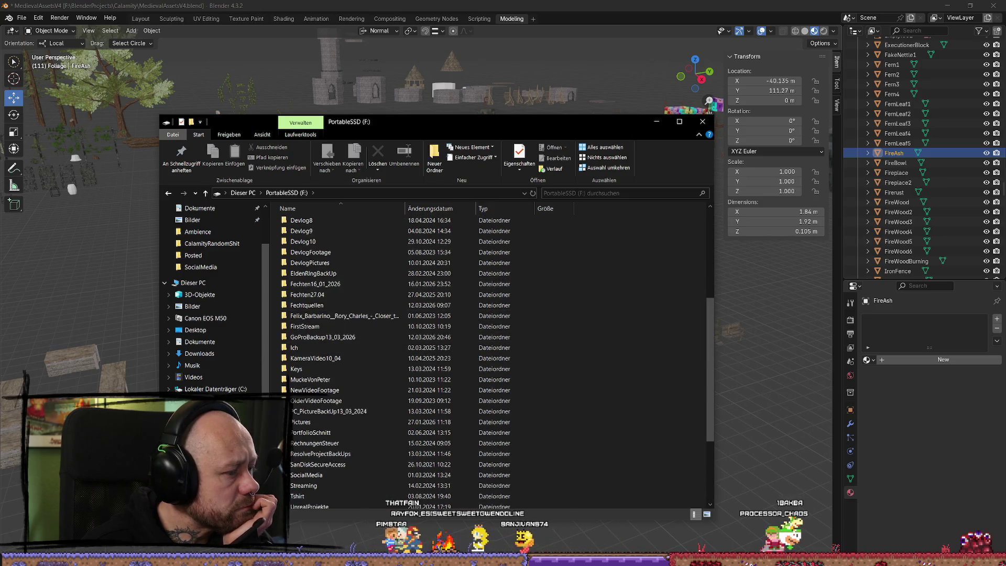
{"action": "scroll", "coordinate": [374, 251], "scroll_direction": "up", "scroll_amount": 6}
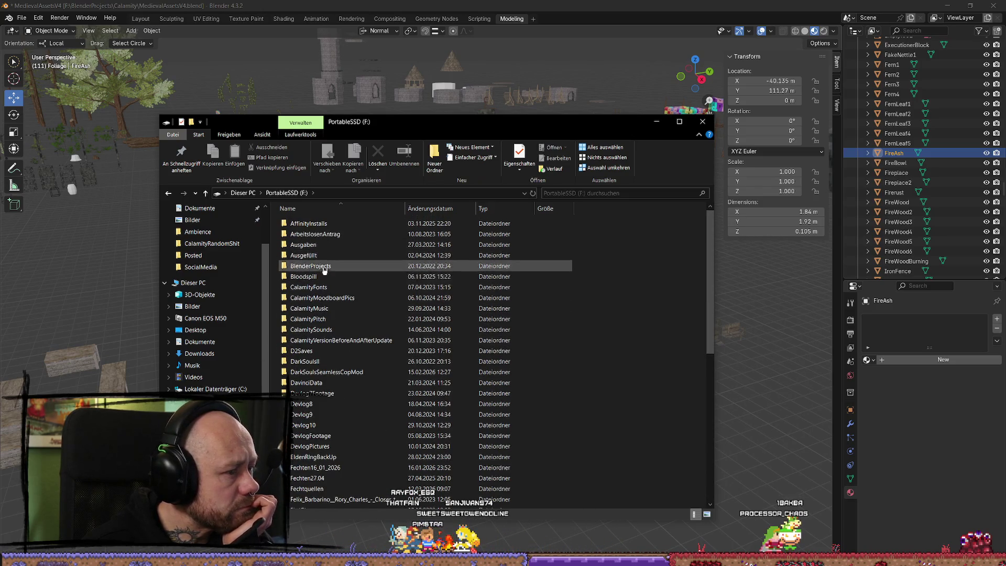
{"action": "double_click", "coordinate": [315, 276]}
{"action": "key", "text": "alt+Left"}
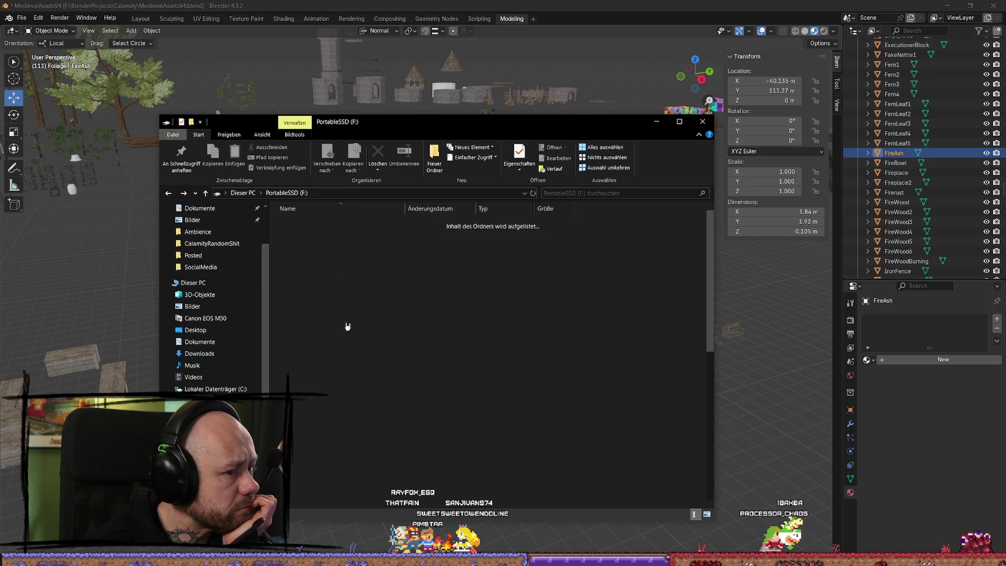
{"action": "double_click", "coordinate": [341, 335]}
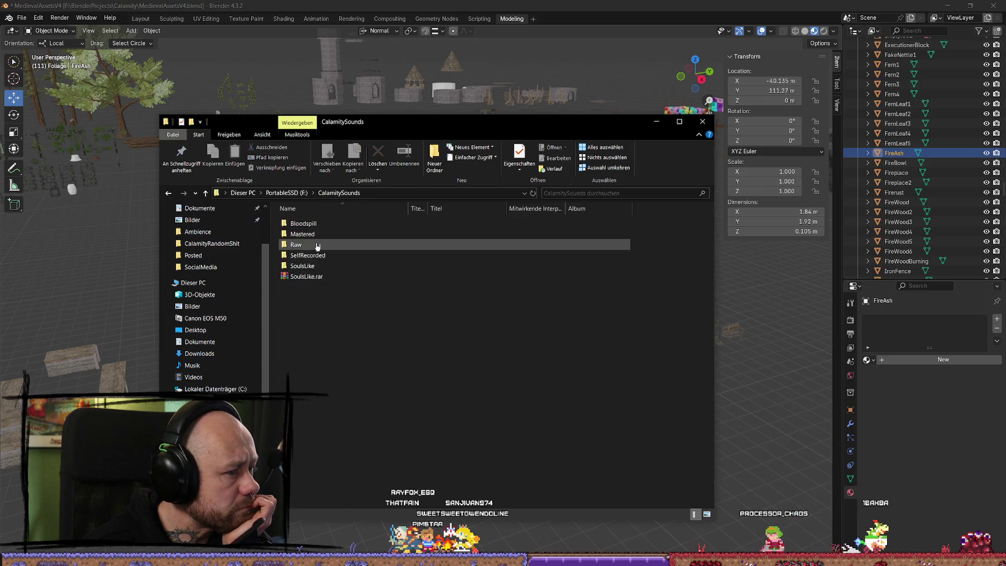
{"action": "double_click", "coordinate": [322, 247]}
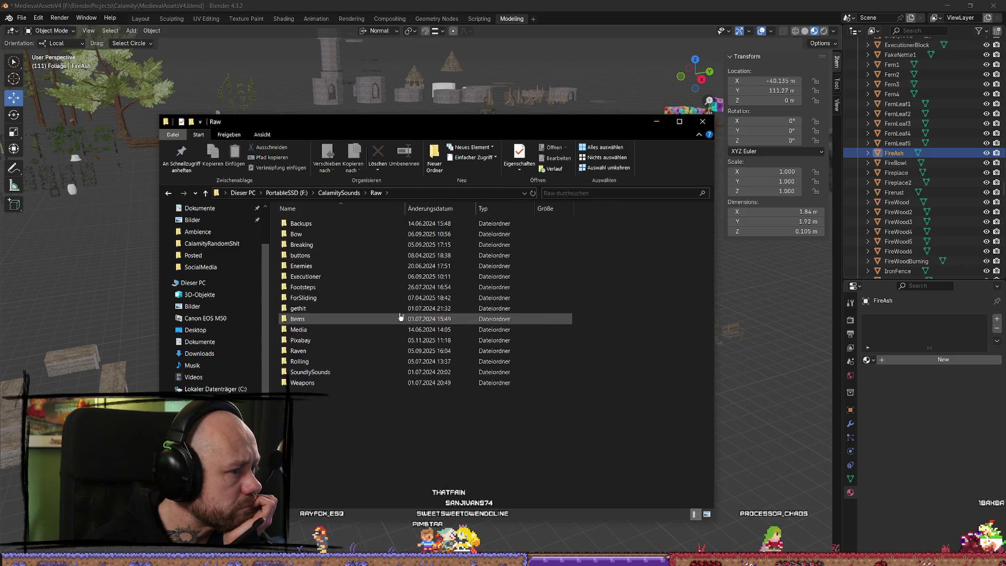
{"action": "double_click", "coordinate": [337, 374]}
{"action": "right_click", "coordinate": [371, 429]}
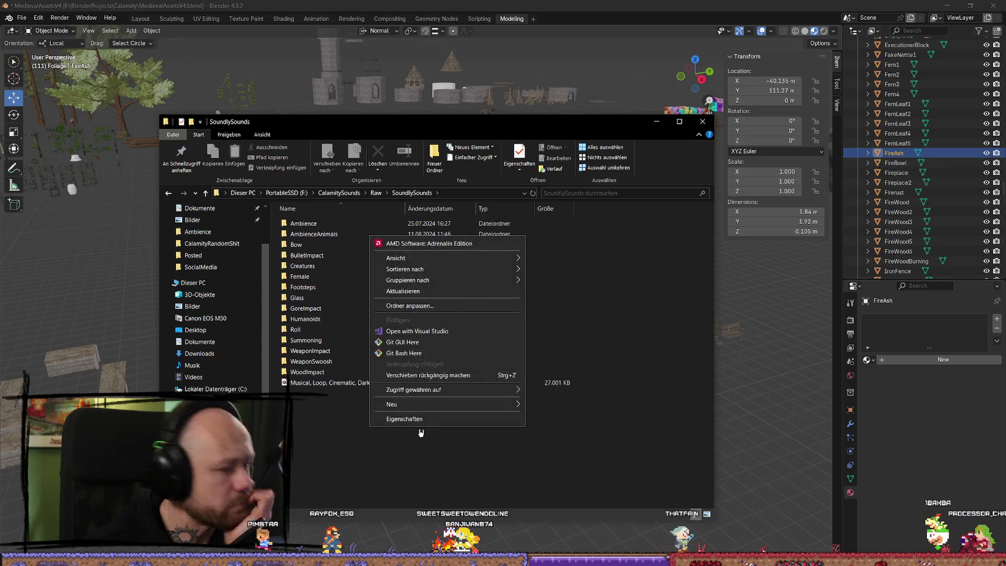
Step: Create a folder named StickBreaking inside SoundlySounds and open it
{"action": "mouse_move", "coordinate": [471, 405]}
{"action": "left_click", "coordinate": [600, 414]}
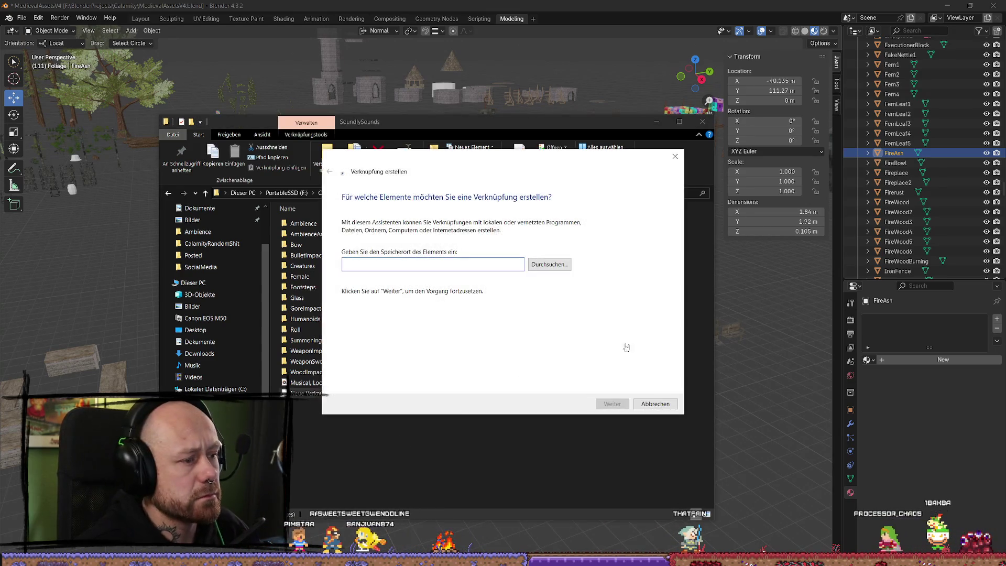
{"action": "left_click", "coordinate": [655, 404]}
{"action": "right_click", "coordinate": [364, 433]}
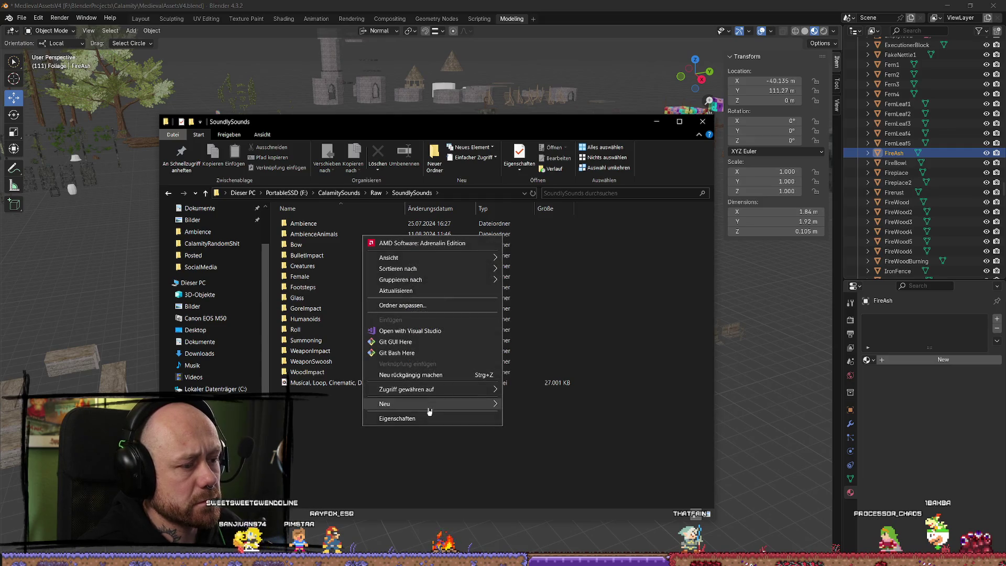
{"action": "mouse_move", "coordinate": [429, 408]}
{"action": "left_click", "coordinate": [528, 405]}
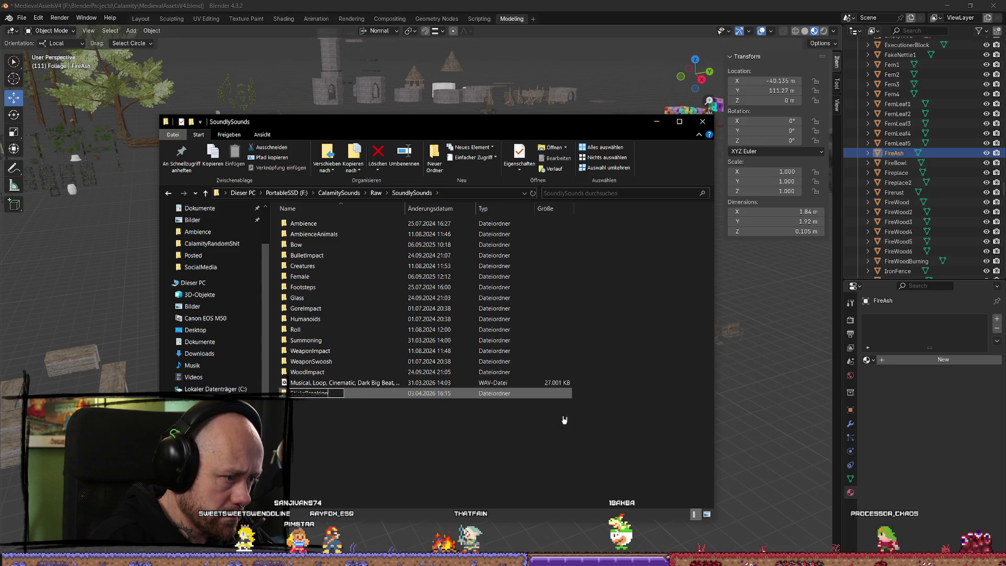
{"action": "key", "text": "Return"}
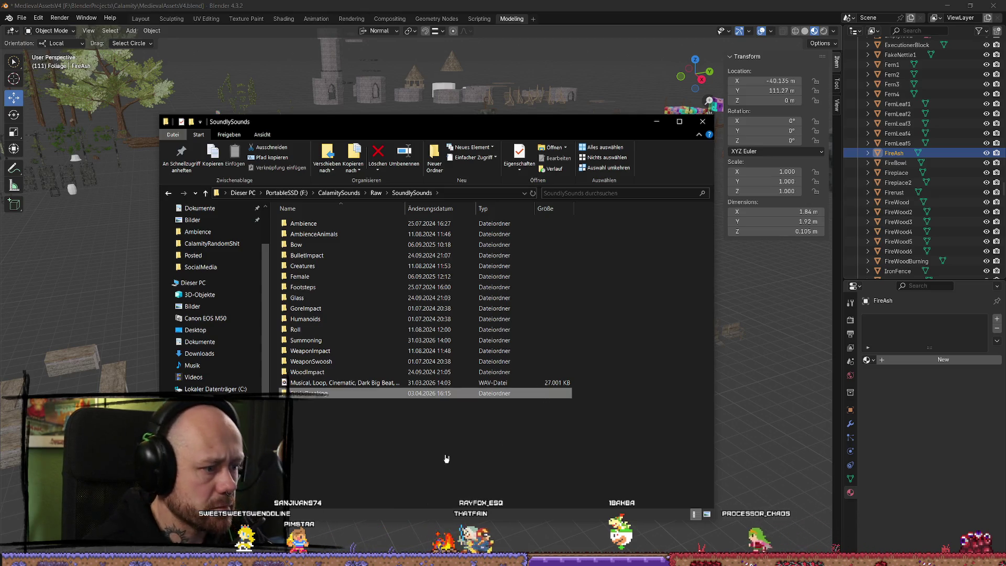
{"action": "left_click", "coordinate": [446, 459]}
{"action": "double_click", "coordinate": [337, 393]}
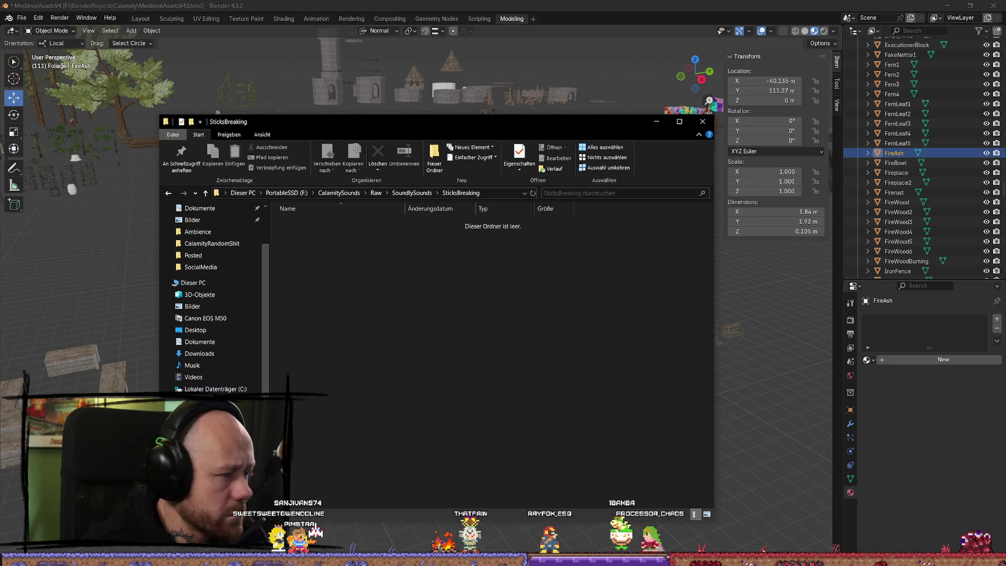
Step: Drag the twig-snapping and thin stick-snapping WAV files into the StickBreaking folder
{"action": "left_click_drag", "start_coordinate": [422, 443], "coordinate": [362, 423]}
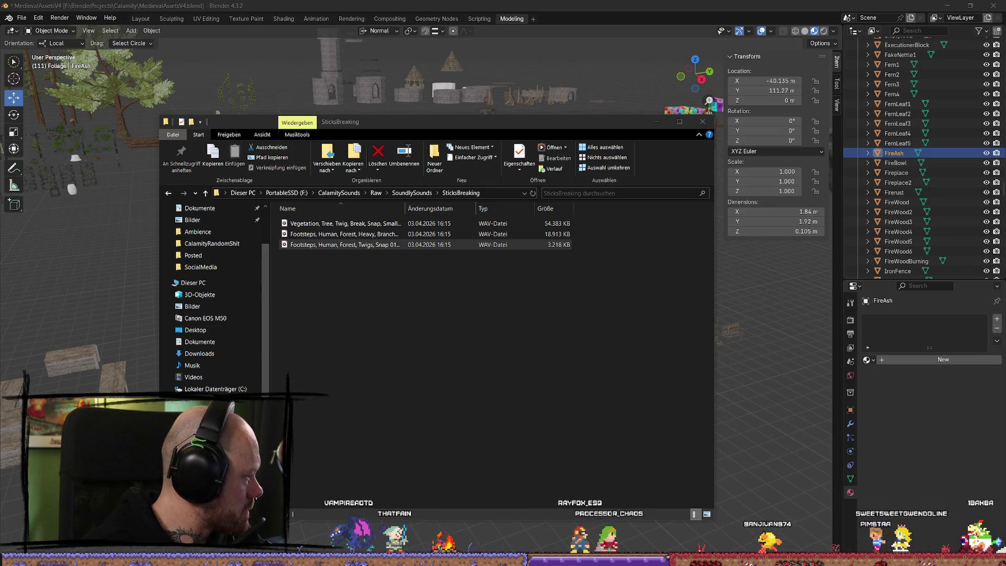
{"action": "left_click_drag", "start_coordinate": [461, 341], "coordinate": [442, 329]}
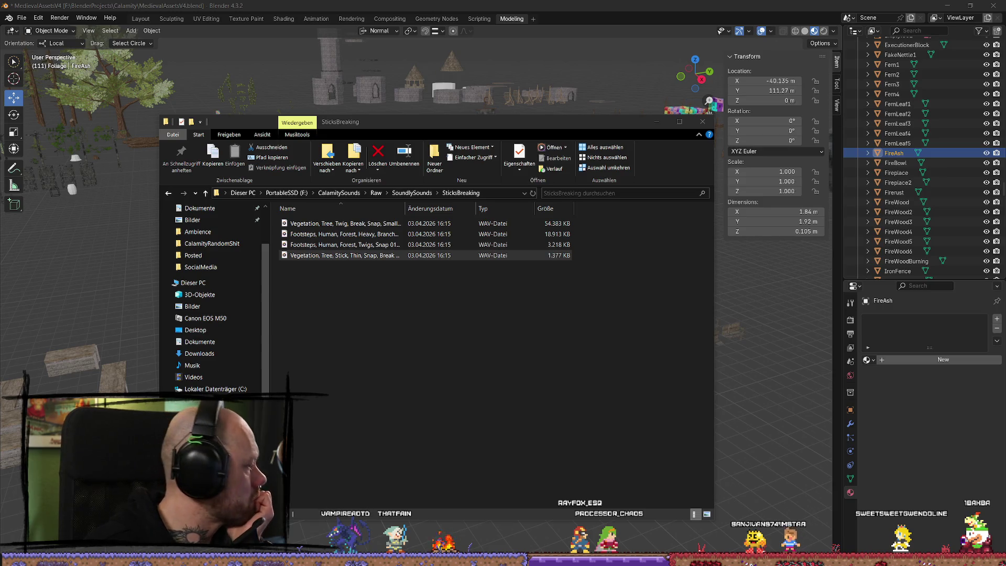
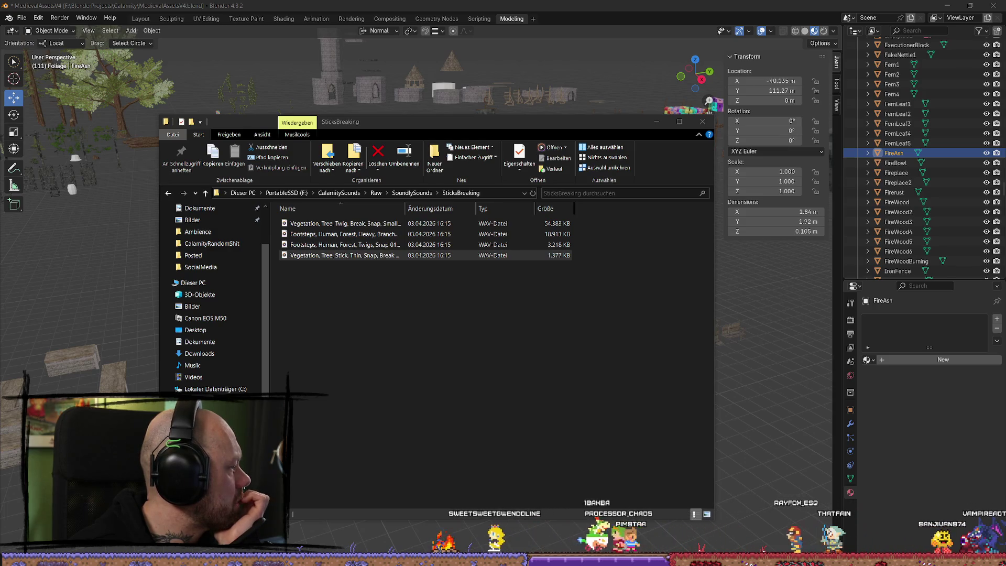
Step: Paste the forest branch-break footsteps WAV into the SticksBreaking folder and select the new sounds
{"action": "key", "text": "alt+Tab"}
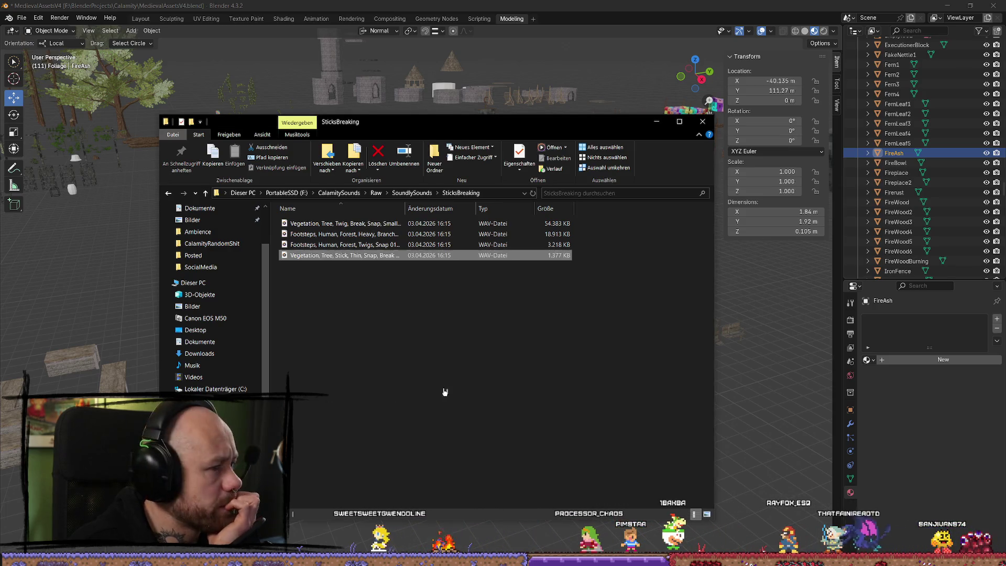
{"action": "key", "text": "ctrl+v"}
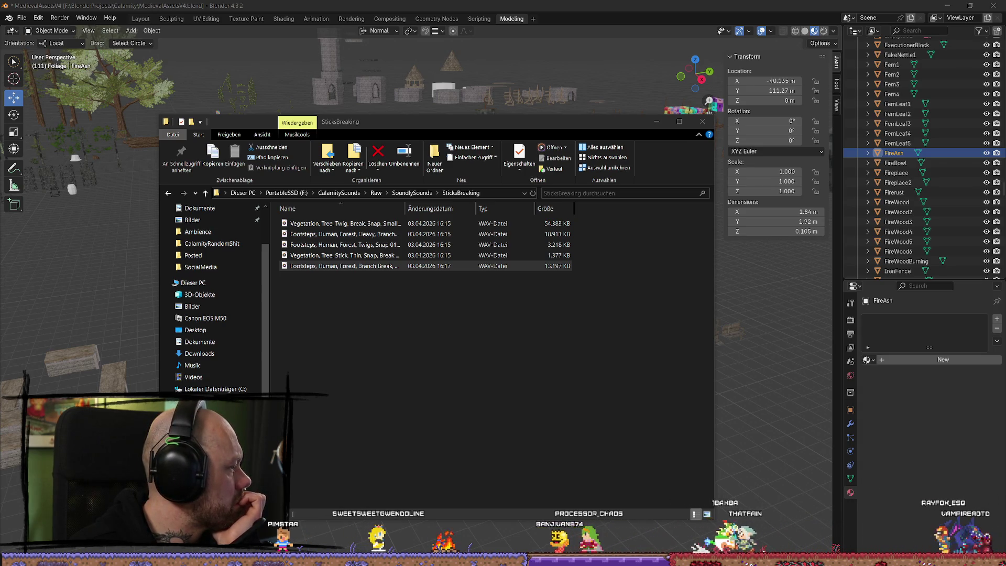
{"action": "left_click", "coordinate": [356, 266]}
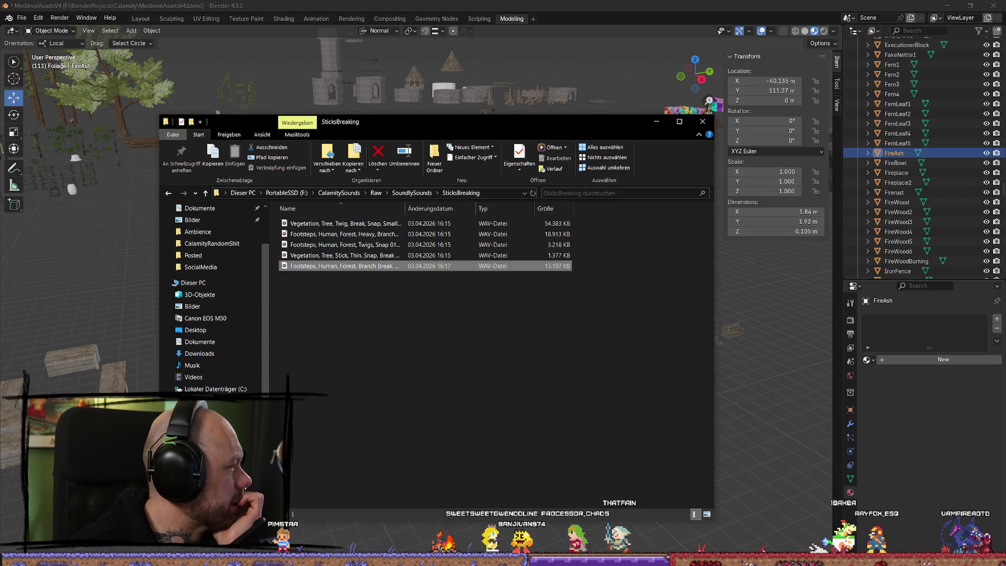
{"action": "left_click", "coordinate": [359, 256], "text": "shift"}
Step: Widen the Name column to read the full file names, then minimise Explorer
{"action": "left_click", "coordinate": [446, 364]}
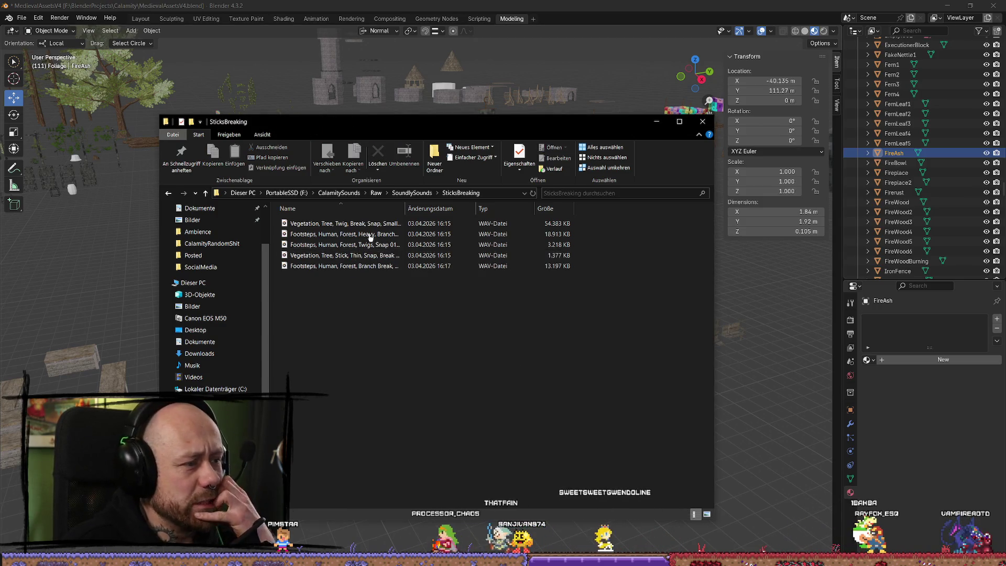
{"action": "mouse_move", "coordinate": [609, 311]}
{"action": "left_mouse_down"}
{"action": "mouse_move", "coordinate": [393, 218]}
{"action": "mouse_move", "coordinate": [283, 230]}
{"action": "left_mouse_up"}
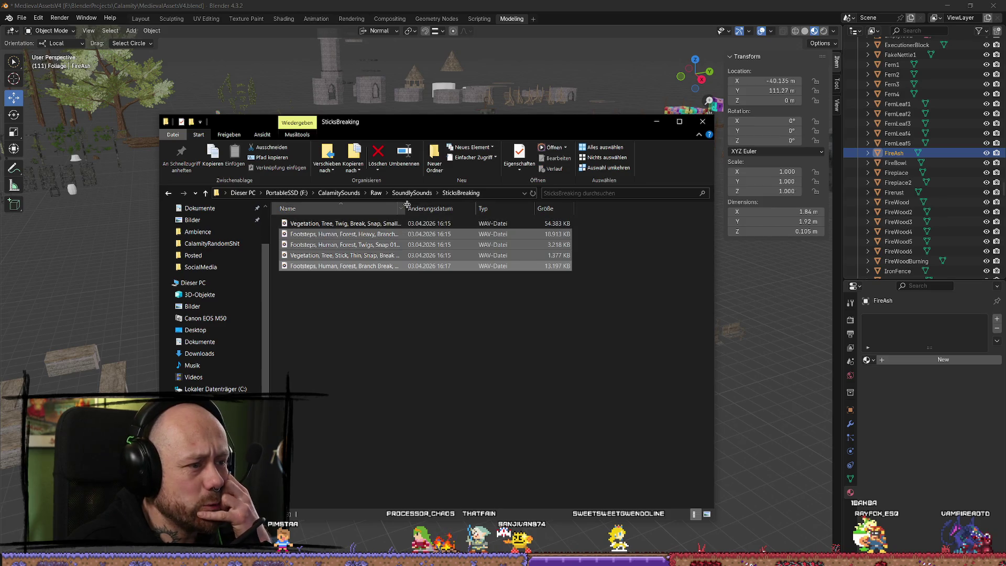
{"action": "left_click_drag", "start_coordinate": [405, 208], "coordinate": [495, 208]}
{"action": "left_click", "coordinate": [512, 352]}
{"action": "left_click", "coordinate": [656, 121]}
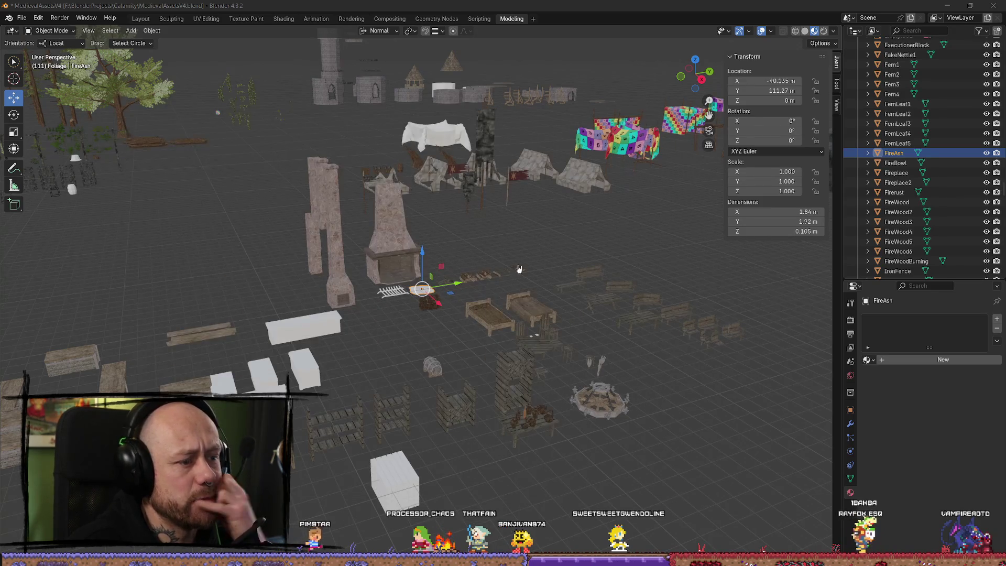
Step: Select the ChurchWindowGlass arch and frame the view on it
{"action": "right_click", "coordinate": [456, 263]}
{"action": "mouse_move", "coordinate": [487, 259]}
{"action": "left_mouse_down"}
{"action": "mouse_move", "coordinate": [288, 290]}
{"action": "mouse_move", "coordinate": [350, 211]}
{"action": "left_mouse_up"}
{"action": "left_click", "coordinate": [355, 103]}
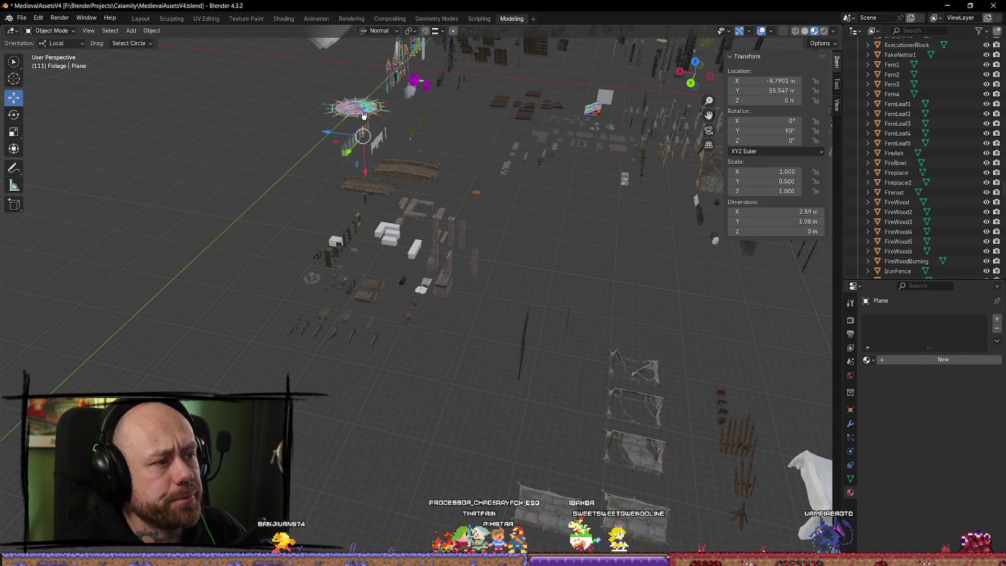
{"action": "key", "text": "KP_Decimal"}
{"action": "mouse_move", "coordinate": [401, 90]}
{"action": "left_mouse_down"}
{"action": "mouse_move", "coordinate": [367, 210]}
{"action": "mouse_move", "coordinate": [342, 387]}
{"action": "mouse_move", "coordinate": [224, 307]}
{"action": "left_mouse_up"}
{"action": "left_click", "coordinate": [223, 306]}
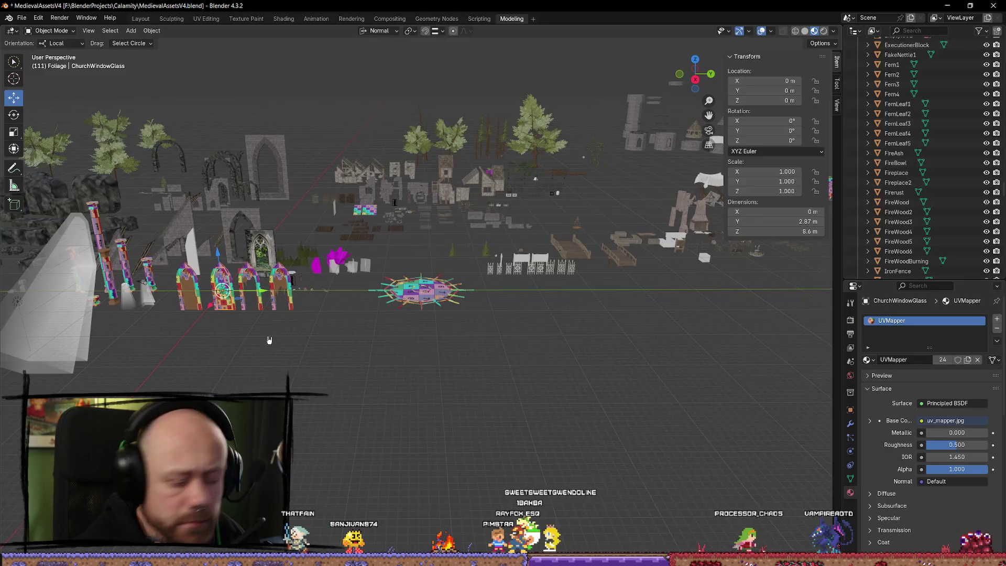
{"action": "key", "text": "KP_Decimal"}
{"action": "scroll", "coordinate": [387, 433], "scroll_direction": "down", "scroll_amount": 5}
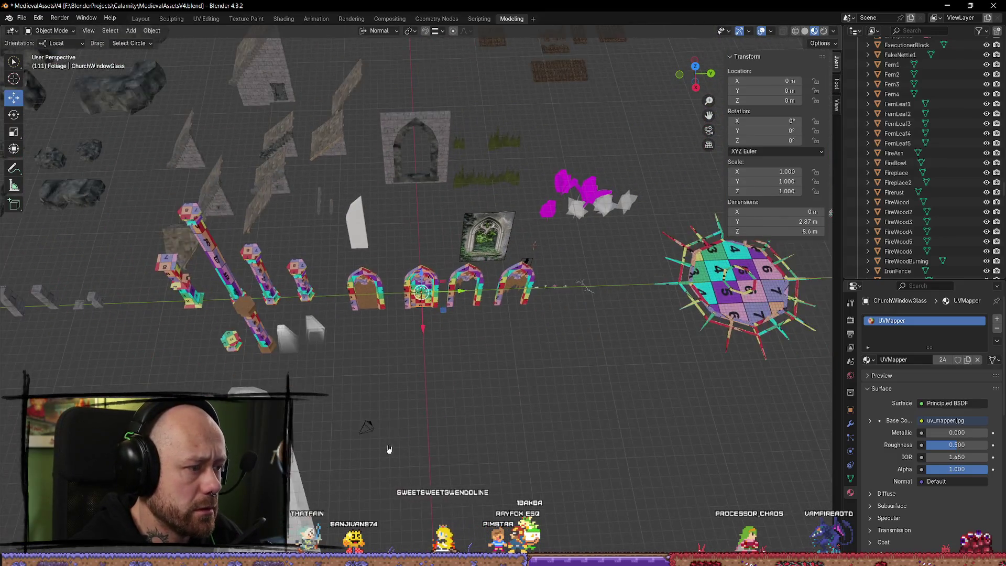
{"action": "scroll", "coordinate": [328, 339], "scroll_direction": "up", "scroll_amount": 2}
Step: Add the neighbouring ChurchWindowWithGlass arches to the selection
{"action": "left_click", "coordinate": [369, 290]}
{"action": "left_click", "coordinate": [369, 290]}
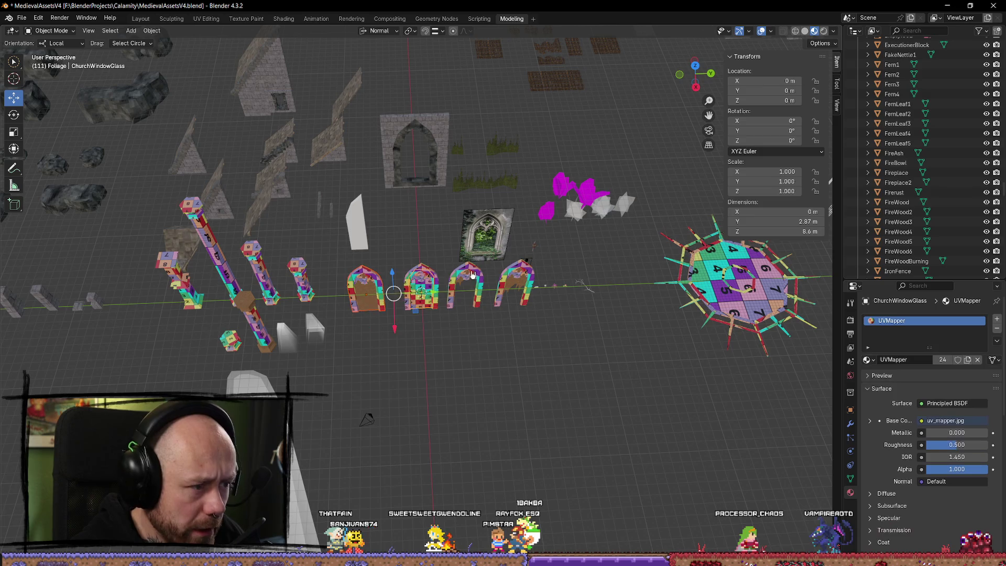
{"action": "left_click", "coordinate": [369, 291]}
{"action": "left_click", "coordinate": [423, 309]}
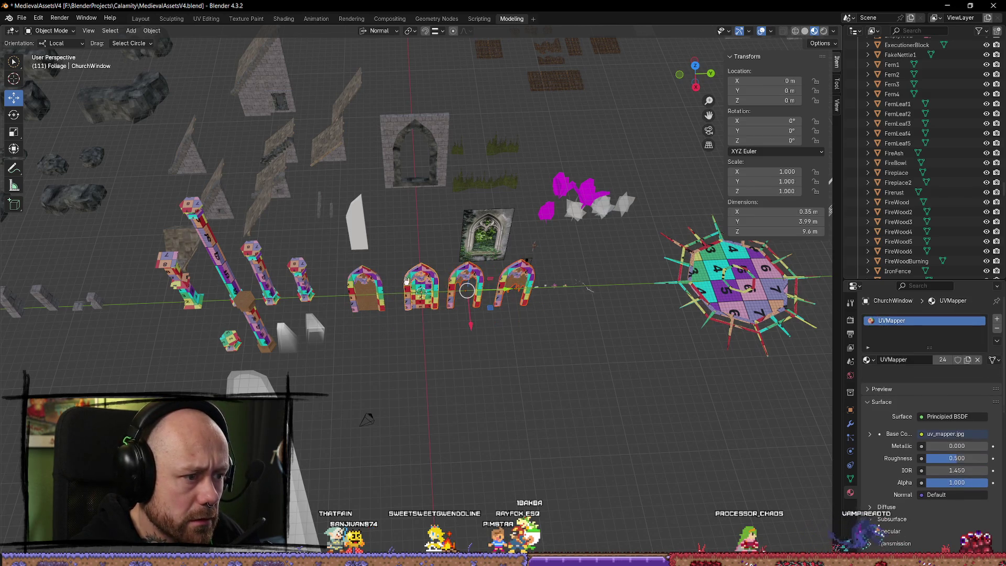
{"action": "left_click", "coordinate": [423, 308]}
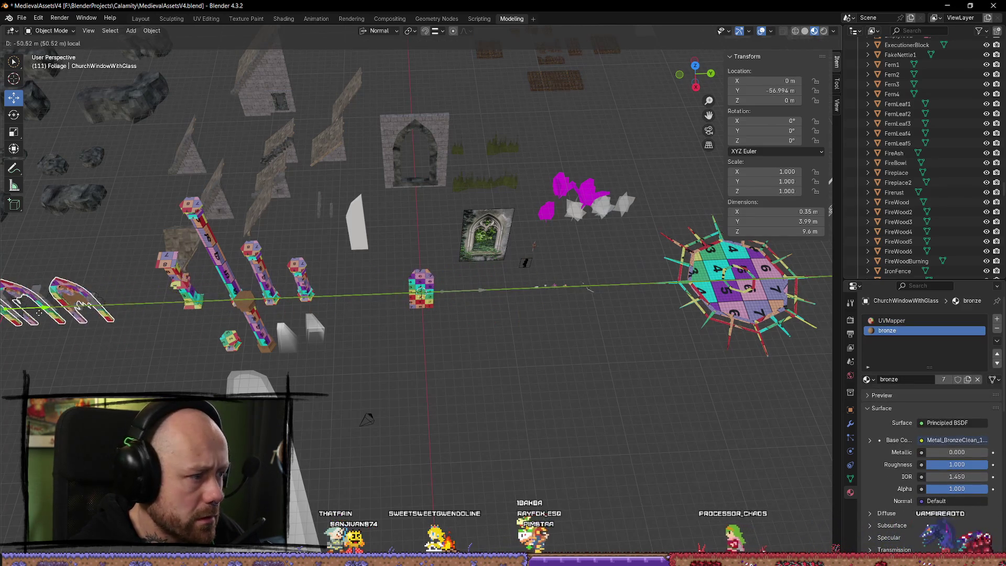
{"action": "left_click", "coordinate": [952, 337]}
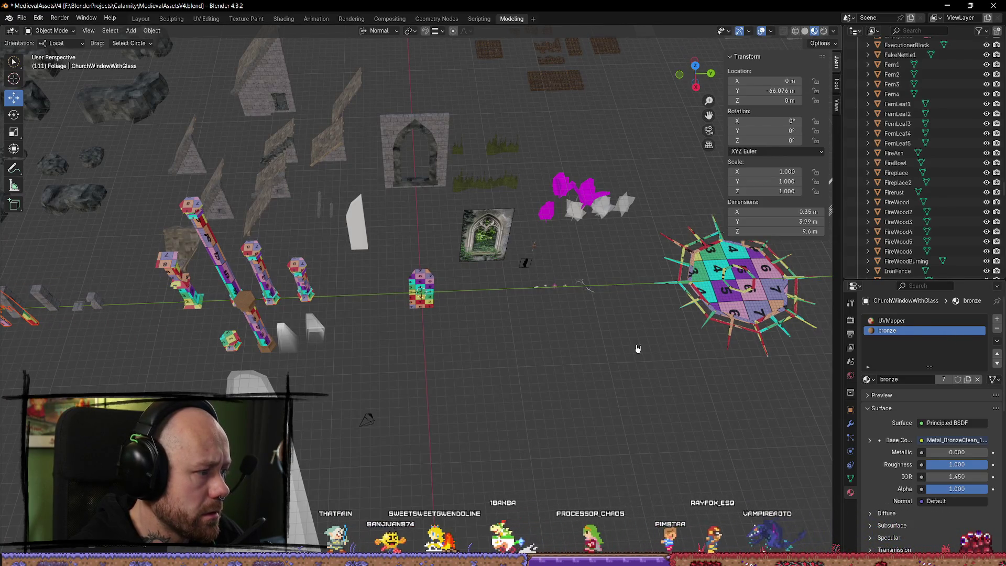
{"action": "scroll", "coordinate": [166, 302], "scroll_direction": "down", "scroll_amount": 3}
Step: Move the selected arches along local Y until they sit at about -90.291 m
{"action": "key", "text": "g"}
{"action": "key", "text": "y"}
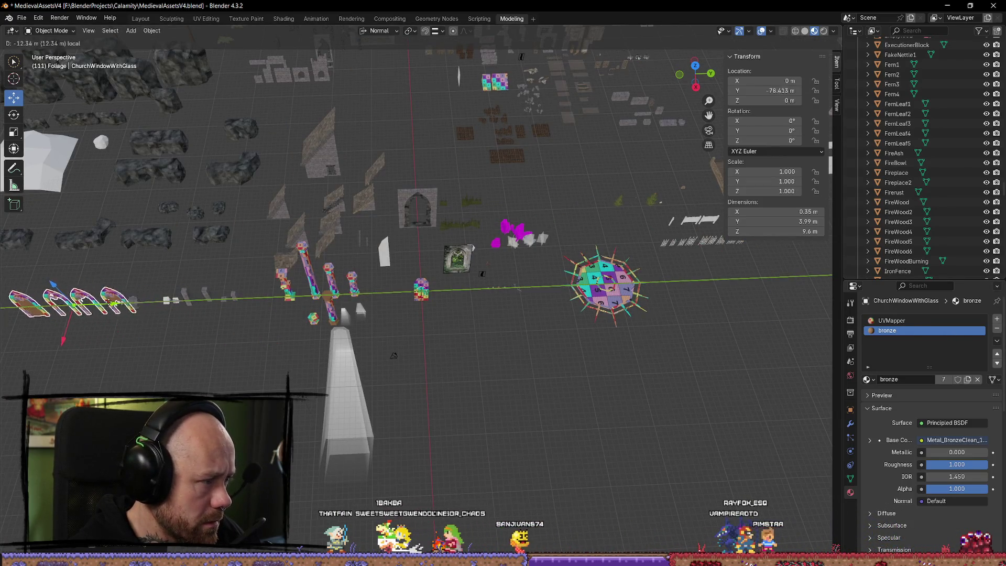
{"action": "left_click", "coordinate": [148, 304]}
{"action": "key", "text": "ctrl+z"}
{"action": "key", "text": "ctrl+z"}
{"action": "key", "text": "ctrl+z"}
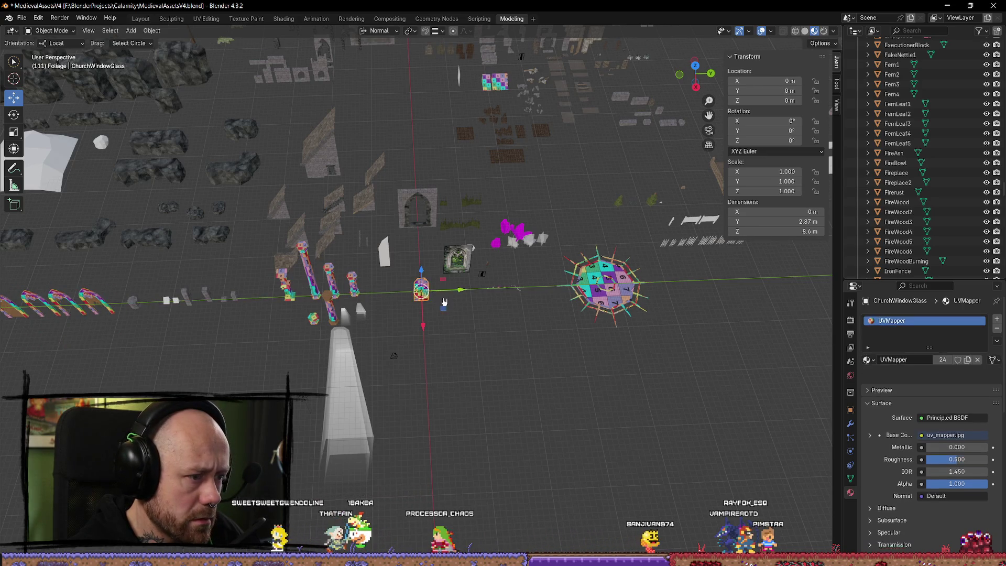
{"action": "key", "text": "g"}
{"action": "key", "text": "y"}
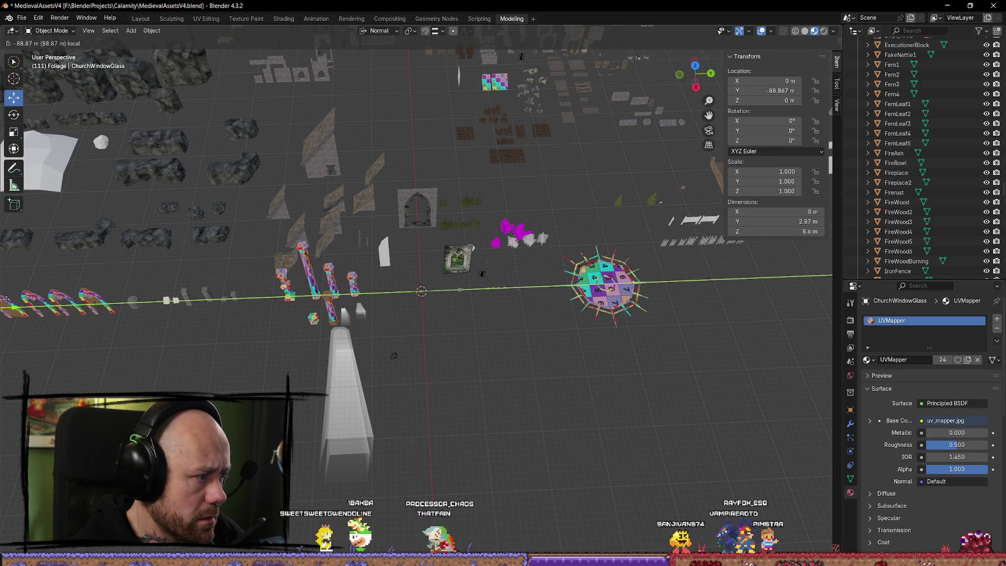
{"action": "left_click", "coordinate": [95, 296]}
{"action": "key", "text": "g"}
{"action": "key", "text": "y"}
{"action": "left_click", "coordinate": [115, 178]}
{"action": "scroll", "coordinate": [440, 332], "scroll_direction": "up", "scroll_amount": 6}
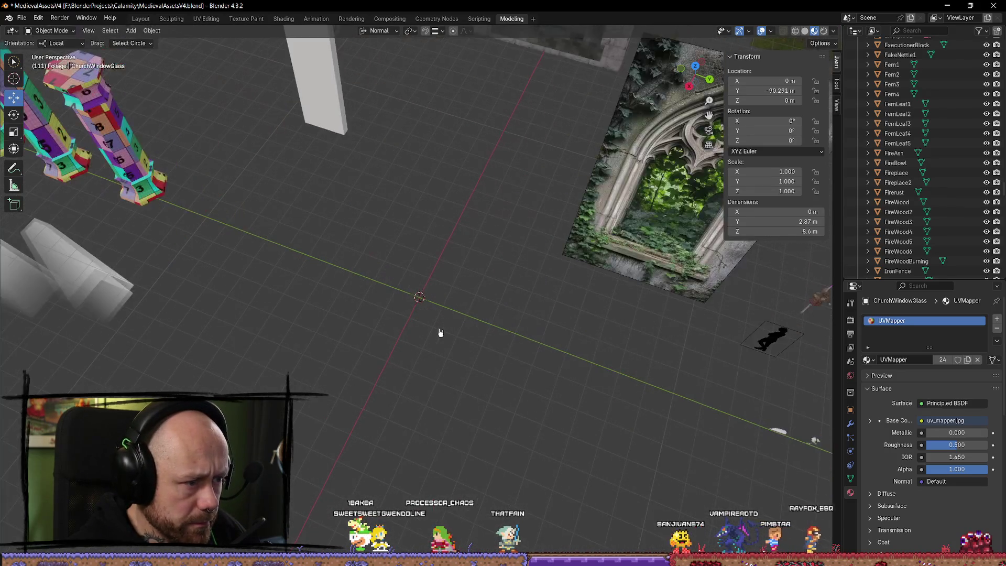
{"action": "key", "text": "shift+a"}
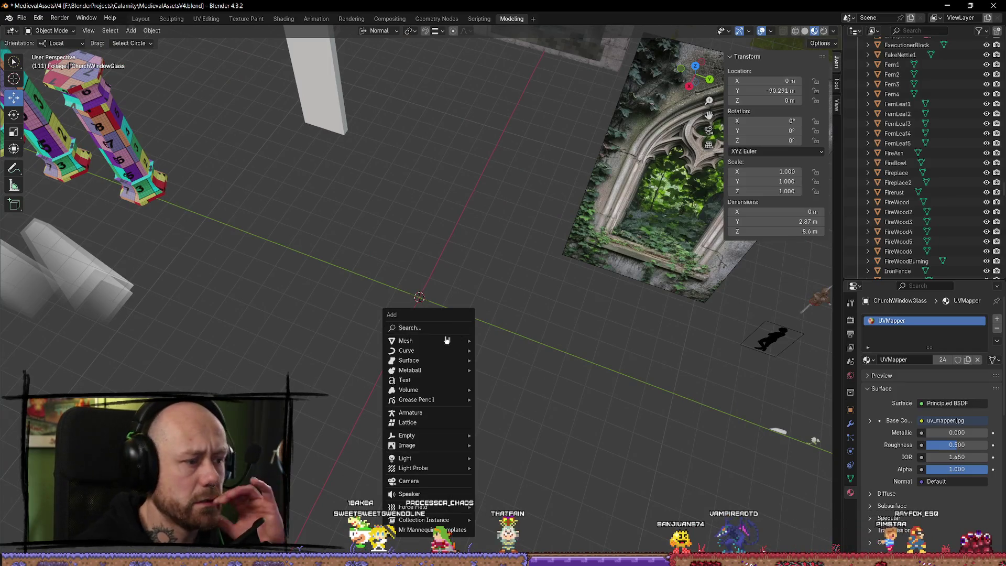
Step: Add a 2 m plane, Plane.004, at the world origin and exit local view to see the whole scene
{"action": "mouse_move", "coordinate": [448, 340]}
{"action": "left_click", "coordinate": [499, 341]}
{"action": "mouse_move", "coordinate": [500, 352]}
{"action": "left_mouse_down"}
{"action": "mouse_move", "coordinate": [524, 293]}
{"action": "mouse_move", "coordinate": [577, 308]}
{"action": "mouse_move", "coordinate": [561, 341]}
{"action": "left_mouse_up"}
{"action": "scroll", "coordinate": [494, 323], "scroll_direction": "up", "scroll_amount": 4}
{"action": "mouse_move", "coordinate": [493, 324]}
{"action": "left_mouse_down"}
{"action": "mouse_move", "coordinate": [530, 289]}
{"action": "mouse_move", "coordinate": [539, 308]}
{"action": "mouse_move", "coordinate": [528, 314]}
{"action": "left_mouse_up"}
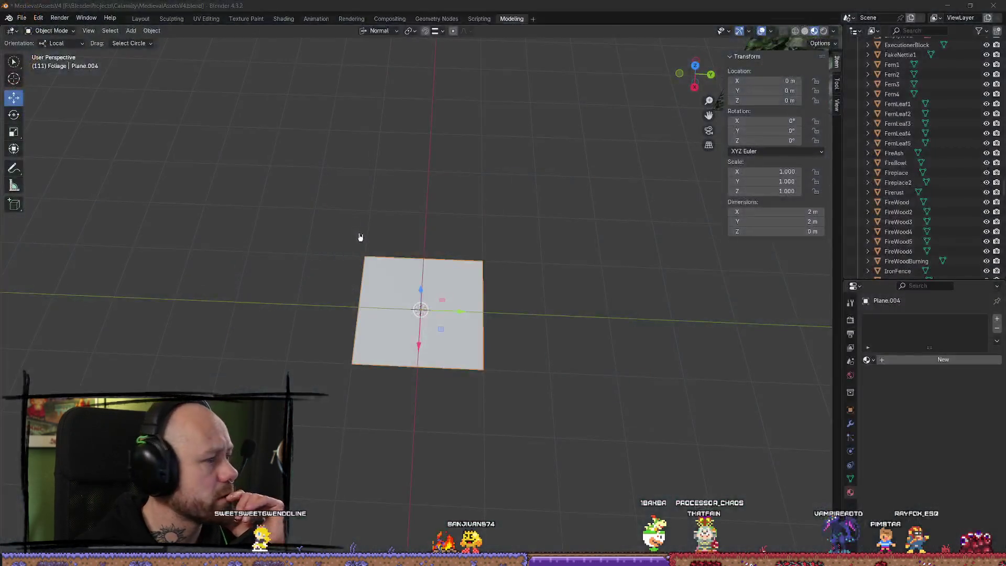
{"action": "left_click", "coordinate": [474, 239]}
{"action": "key", "text": "KP_Divide"}
{"action": "scroll", "coordinate": [318, 171], "scroll_direction": "down", "scroll_amount": 3}
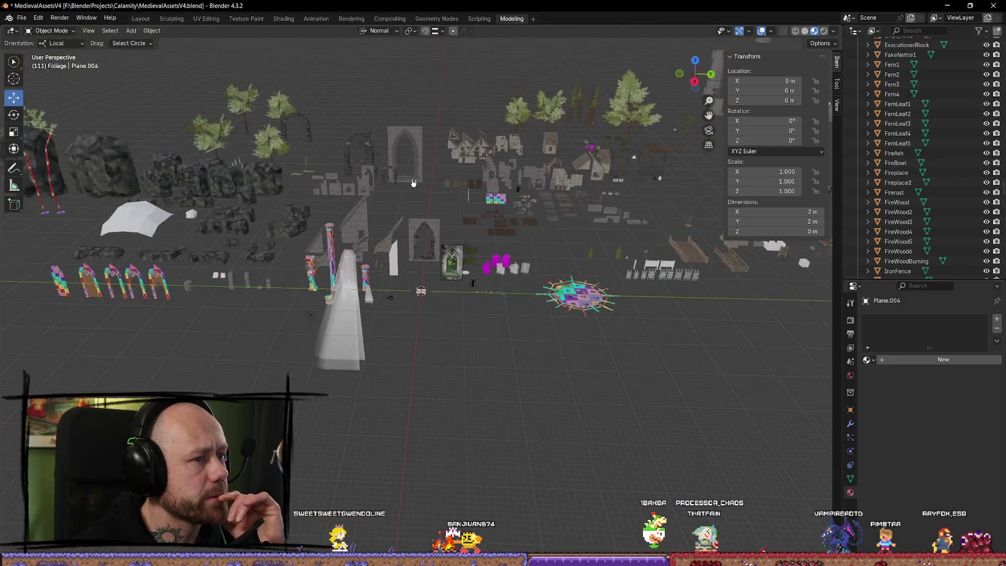
Step: Select the Ivy9 ivy object and frame the view on it
{"action": "left_click", "coordinate": [296, 160]}
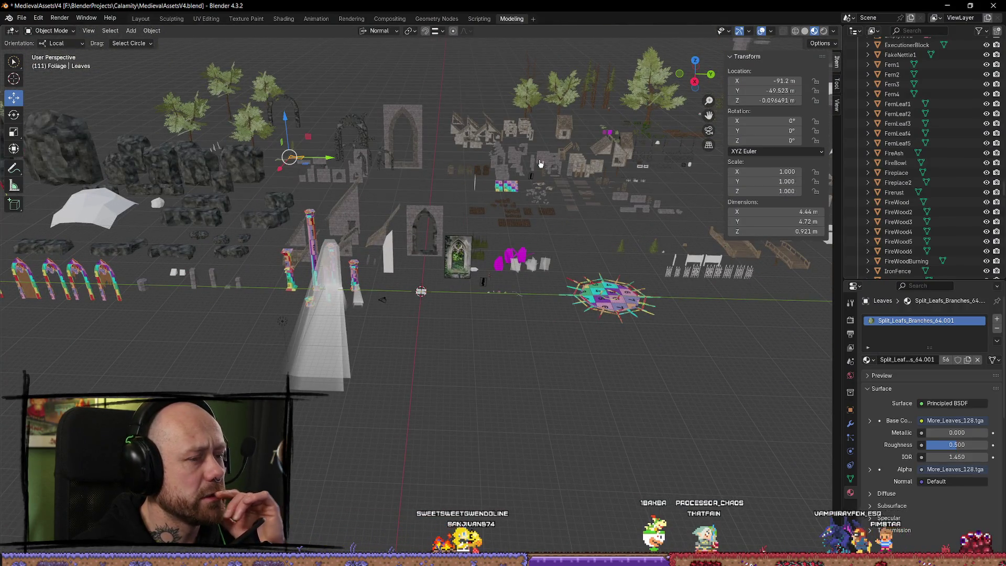
{"action": "scroll", "coordinate": [540, 164], "scroll_direction": "up", "scroll_amount": 2}
{"action": "scroll", "coordinate": [578, 123], "scroll_direction": "up", "scroll_amount": 2}
{"action": "left_click", "coordinate": [578, 123]}
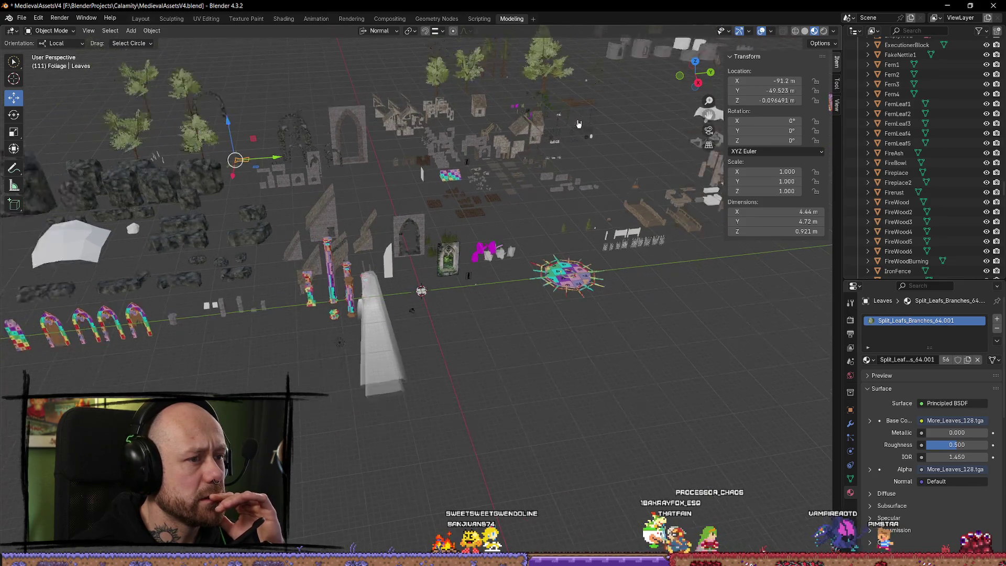
{"action": "scroll", "coordinate": [611, 72], "scroll_direction": "down", "scroll_amount": 1}
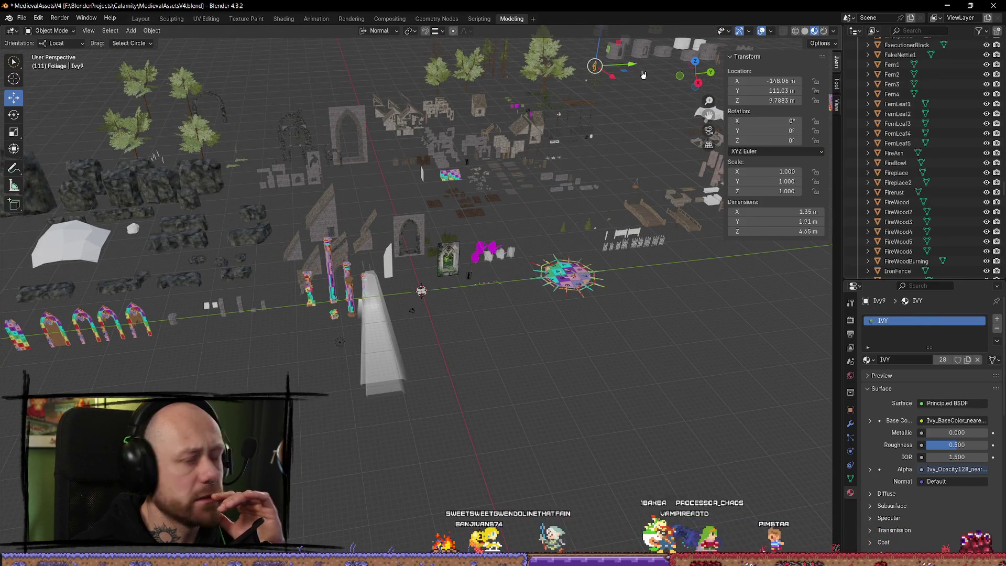
{"action": "key", "text": "KP_Decimal"}
{"action": "scroll", "coordinate": [539, 265], "scroll_direction": "down", "scroll_amount": 2}
{"action": "scroll", "coordinate": [505, 286], "scroll_direction": "up", "scroll_amount": 2}
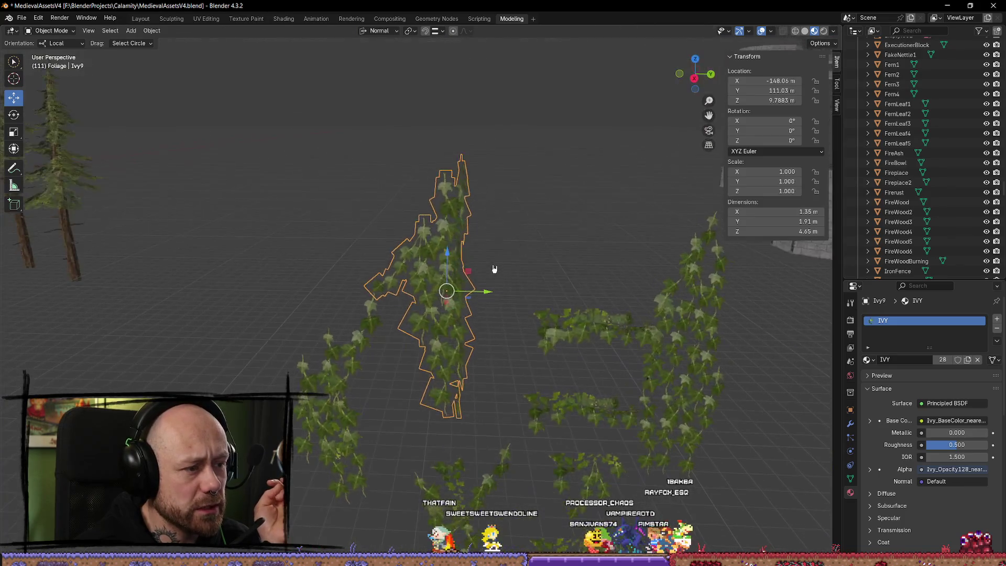
{"action": "scroll", "coordinate": [494, 268], "scroll_direction": "up", "scroll_amount": 2}
{"action": "scroll", "coordinate": [491, 249], "scroll_direction": "up", "scroll_amount": 1}
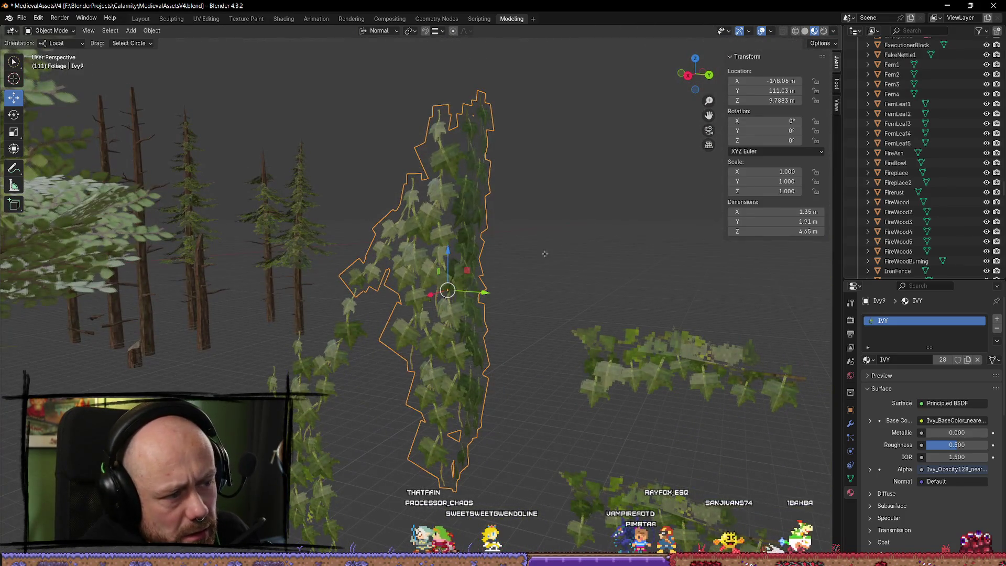
Step: Toggle Edit Mode on Ivy9, then edit the Ivy10 mesh and return to Object Mode
{"action": "key", "text": "Tab"}
{"action": "scroll", "coordinate": [589, 259], "scroll_direction": "down", "scroll_amount": 2}
{"action": "scroll", "coordinate": [607, 308], "scroll_direction": "up", "scroll_amount": 3}
{"action": "key", "text": "Tab"}
{"action": "left_click", "coordinate": [653, 336]}
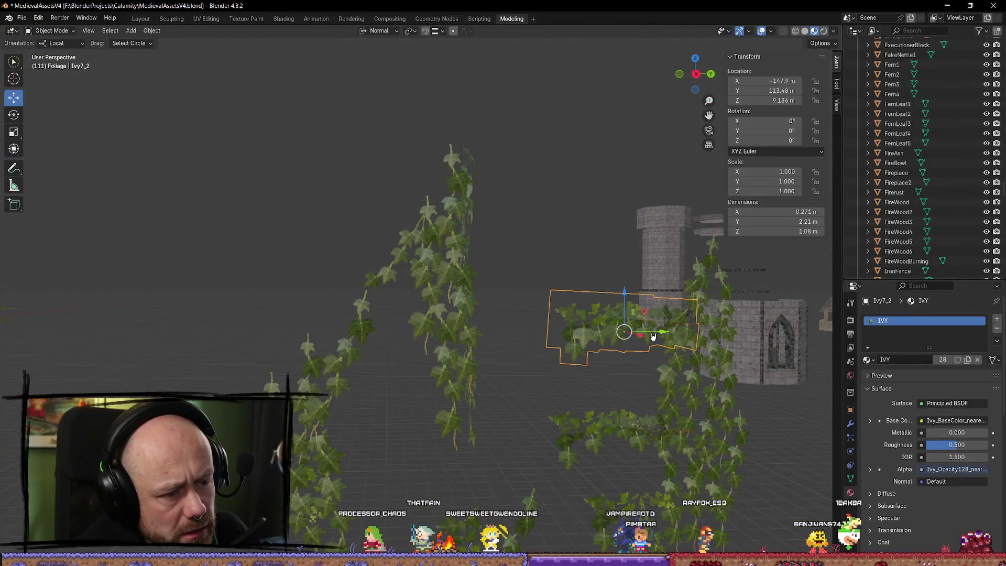
{"action": "key", "text": "Tab"}
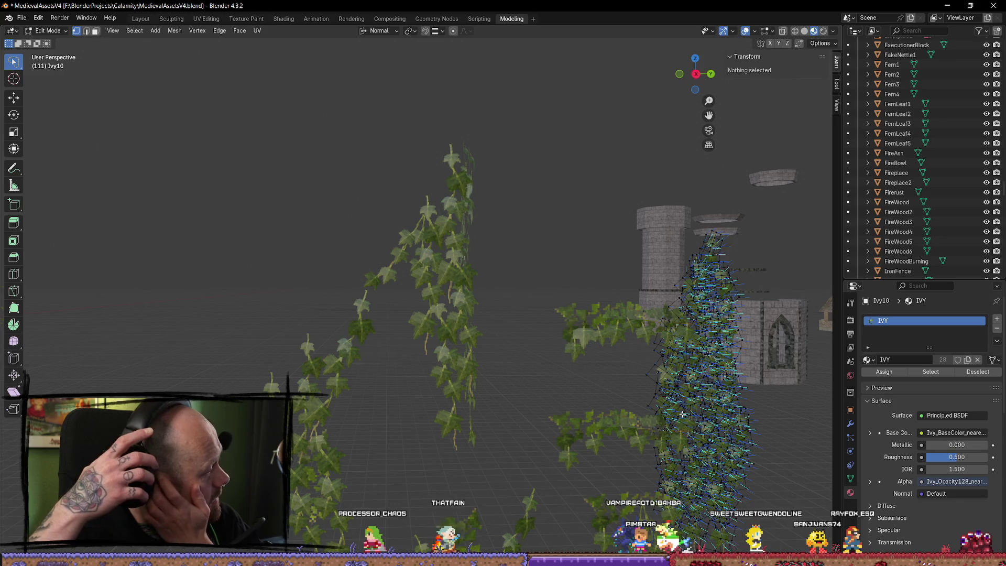
{"action": "key", "text": "Tab"}
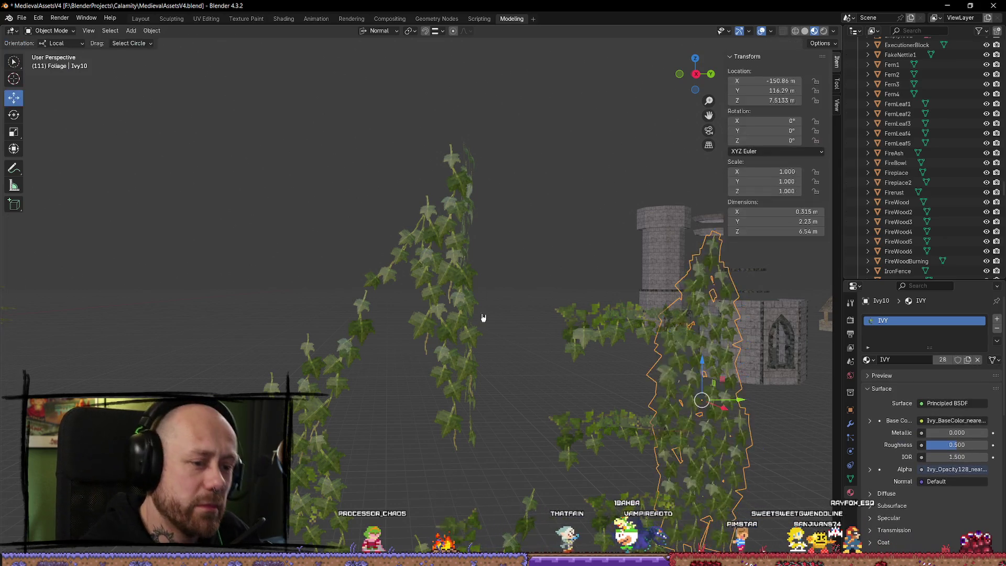
{"action": "scroll", "coordinate": [483, 325], "scroll_direction": "down", "scroll_amount": 6}
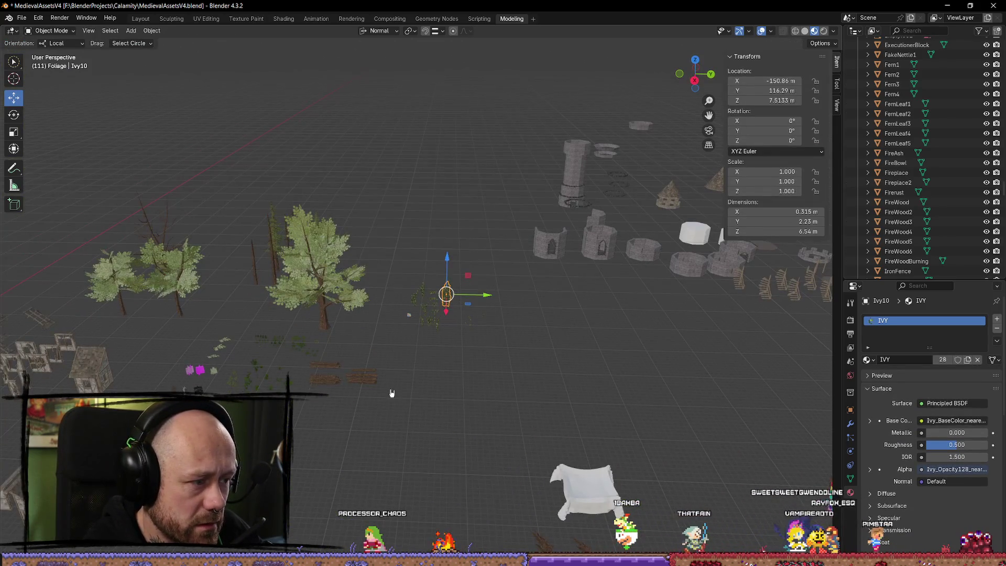
Step: Select the Road1_4x4 road slab and frame the view on it
{"action": "left_click_drag", "start_coordinate": [503, 328], "coordinate": [350, 326]}
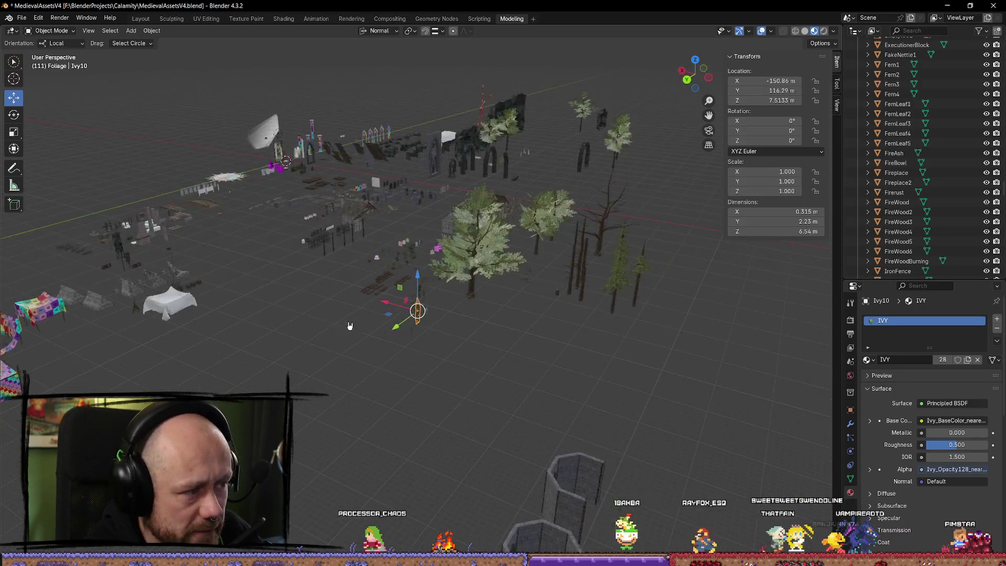
{"action": "left_click", "coordinate": [312, 190]}
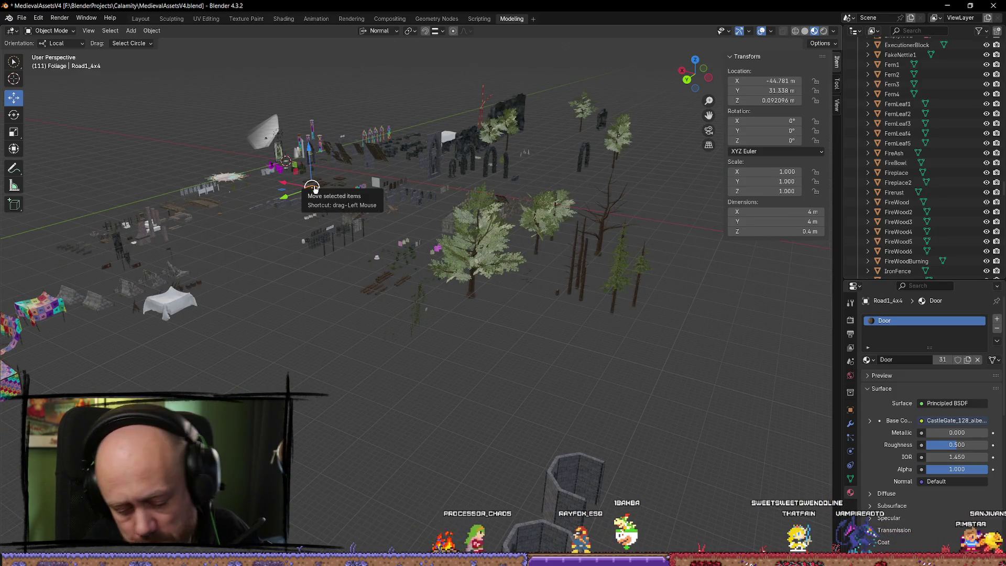
{"action": "key", "text": "KP_Decimal"}
{"action": "scroll", "coordinate": [360, 224], "scroll_direction": "down", "scroll_amount": 8}
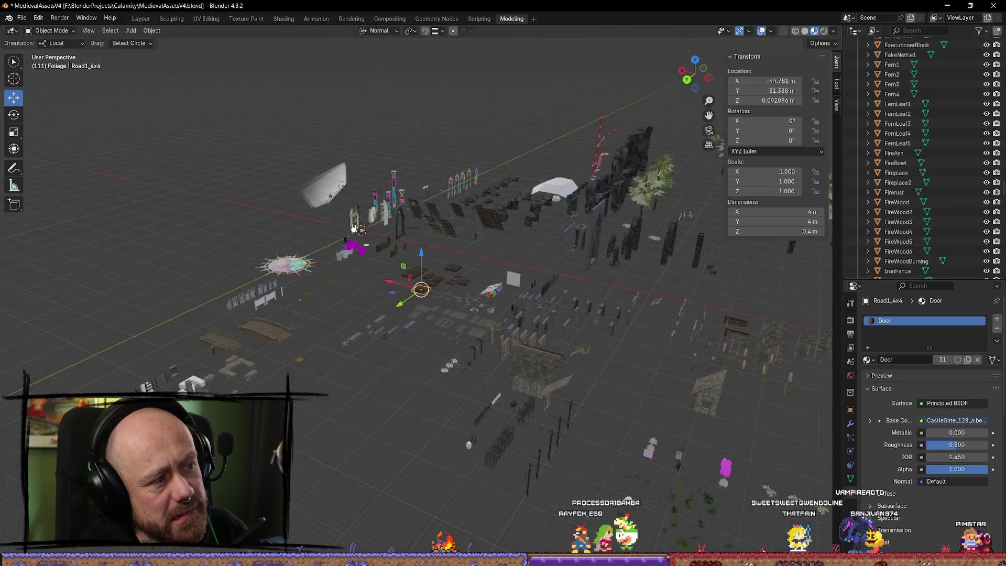
{"action": "scroll", "coordinate": [314, 235], "scroll_direction": "up", "scroll_amount": 2}
Step: Select Plane.004 and frame it among the ruins
{"action": "left_click", "coordinate": [277, 243]}
{"action": "key", "text": "KP_Decimal"}
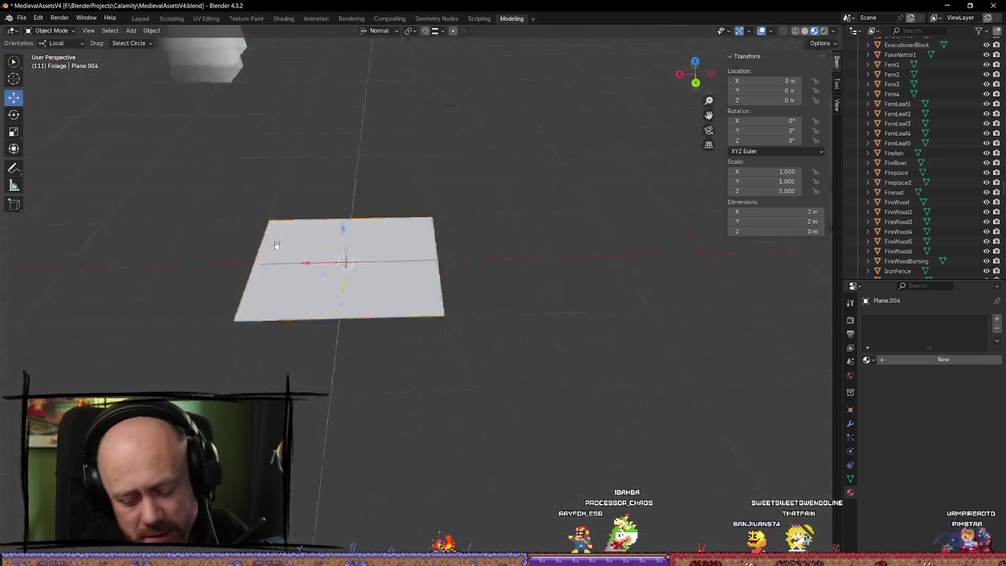
{"action": "scroll", "coordinate": [529, 289], "scroll_direction": "down", "scroll_amount": 5}
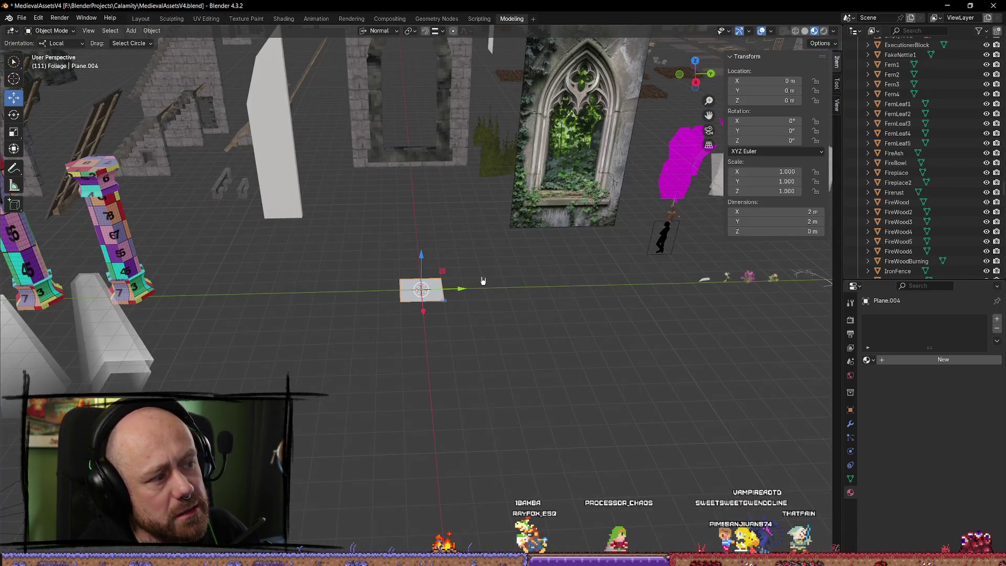
{"action": "scroll", "coordinate": [472, 245], "scroll_direction": "down", "scroll_amount": 4}
{"action": "scroll", "coordinate": [545, 214], "scroll_direction": "up", "scroll_amount": 3}
{"action": "mouse_move", "coordinate": [545, 213]}
{"action": "left_mouse_down"}
{"action": "mouse_move", "coordinate": [426, 197]}
{"action": "mouse_move", "coordinate": [460, 152]}
{"action": "left_mouse_up"}
{"action": "scroll", "coordinate": [467, 145], "scroll_direction": "up", "scroll_amount": 3}
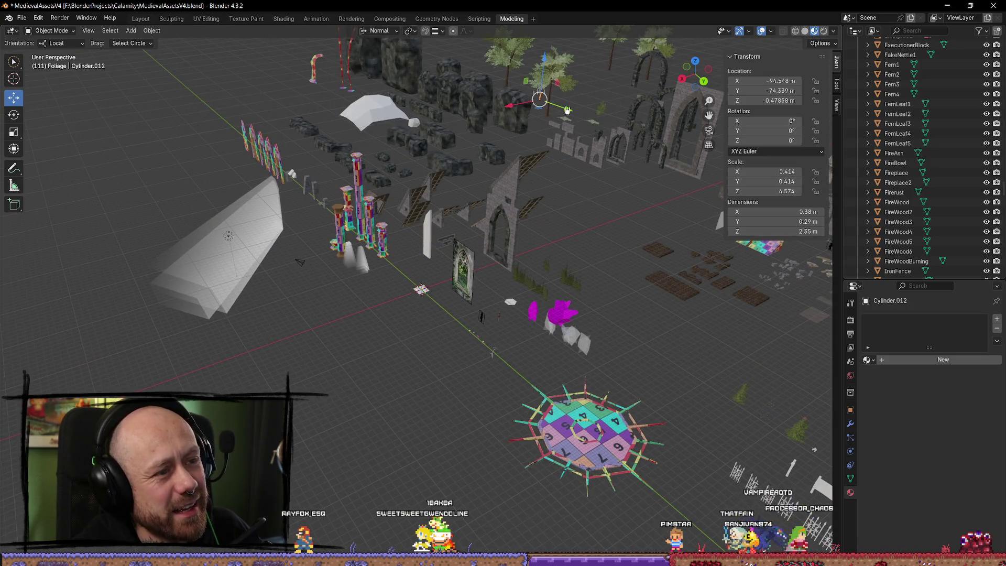
Step: Frame the view on the Cylinder.012 stick cluster and zoom in close
{"action": "key", "text": "KP_Decimal"}
{"action": "scroll", "coordinate": [561, 209], "scroll_direction": "down", "scroll_amount": 2}
{"action": "mouse_move", "coordinate": [561, 208]}
{"action": "left_mouse_down"}
{"action": "mouse_move", "coordinate": [477, 225]}
{"action": "mouse_move", "coordinate": [387, 187]}
{"action": "mouse_move", "coordinate": [528, 247]}
{"action": "mouse_move", "coordinate": [561, 299]}
{"action": "mouse_move", "coordinate": [613, 247]}
{"action": "mouse_move", "coordinate": [387, 243]}
{"action": "mouse_move", "coordinate": [330, 308]}
{"action": "mouse_move", "coordinate": [472, 283]}
{"action": "mouse_move", "coordinate": [565, 224]}
{"action": "mouse_move", "coordinate": [580, 276]}
{"action": "mouse_move", "coordinate": [529, 225]}
{"action": "mouse_move", "coordinate": [601, 92]}
{"action": "left_mouse_up"}
{"action": "scroll", "coordinate": [388, 187], "scroll_direction": "up", "scroll_amount": 3}
{"action": "scroll", "coordinate": [388, 187], "scroll_direction": "down", "scroll_amount": 3}
{"action": "scroll", "coordinate": [612, 247], "scroll_direction": "down", "scroll_amount": 3}
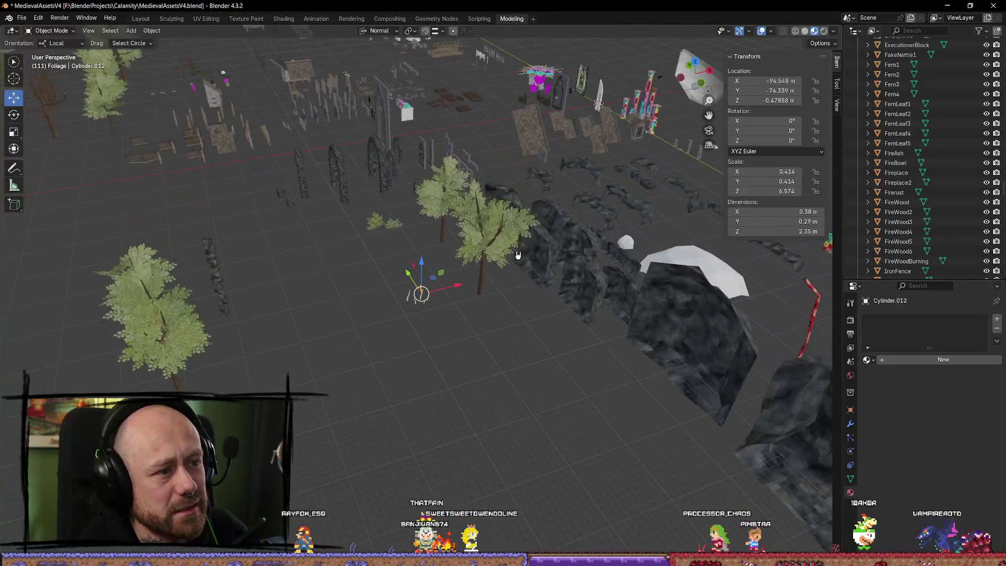
{"action": "scroll", "coordinate": [465, 323], "scroll_direction": "up", "scroll_amount": 3}
Step: Select the small sticks with Cylinder.007 active and move them along Y to -56.924 m
{"action": "mouse_move", "coordinate": [465, 323]}
{"action": "left_mouse_down"}
{"action": "mouse_move", "coordinate": [476, 332]}
{"action": "mouse_move", "coordinate": [451, 354]}
{"action": "left_mouse_up"}
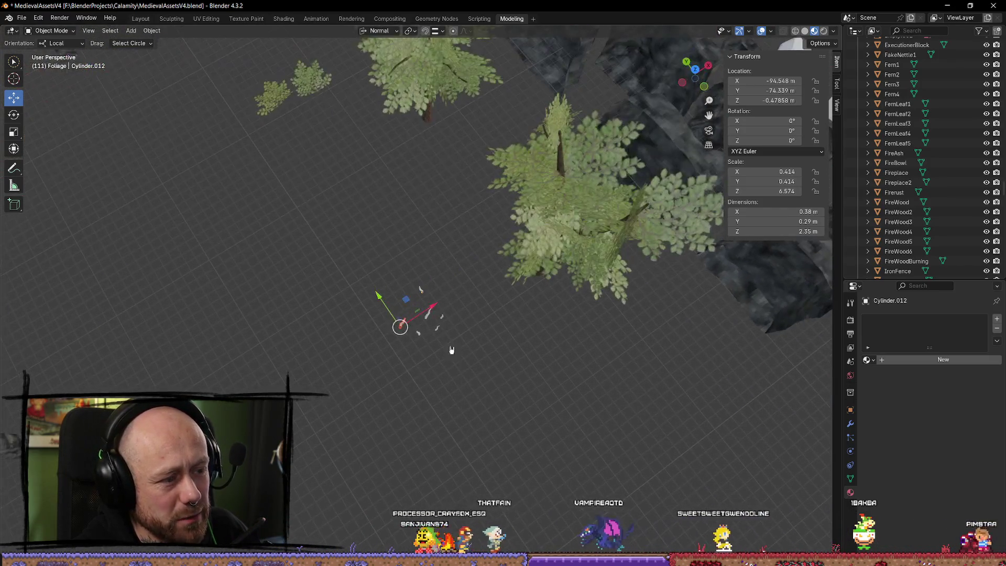
{"action": "left_click_drag", "start_coordinate": [378, 302], "coordinate": [405, 354]}
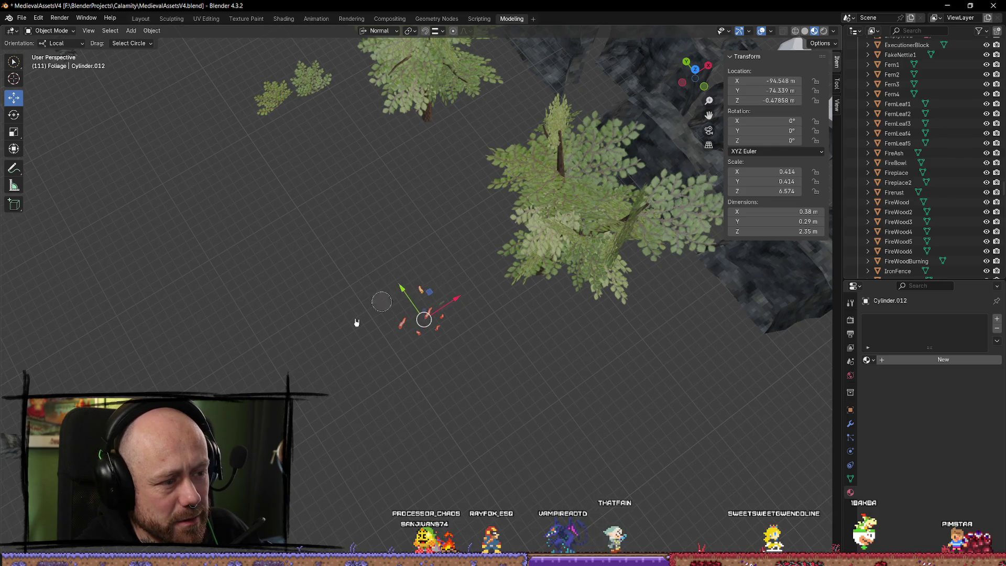
{"action": "left_click", "coordinate": [409, 297]}
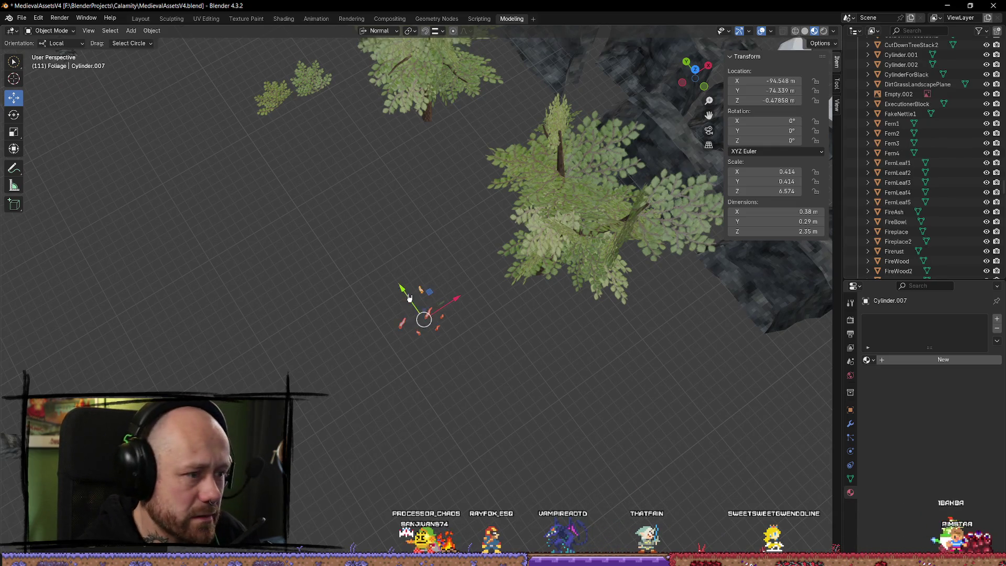
{"action": "left_click_drag", "start_coordinate": [400, 290], "coordinate": [316, 182]}
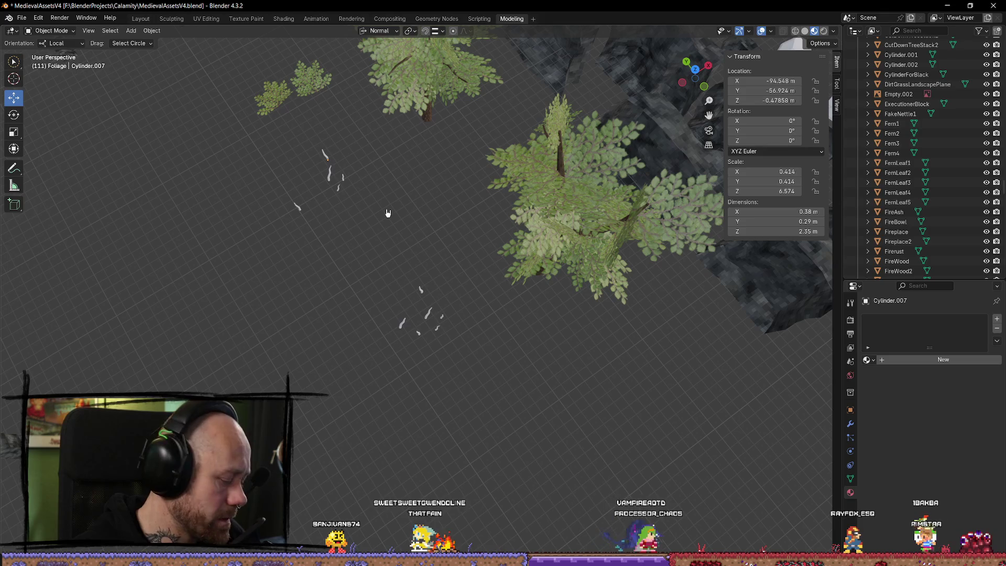
{"action": "key", "text": "shift+a"}
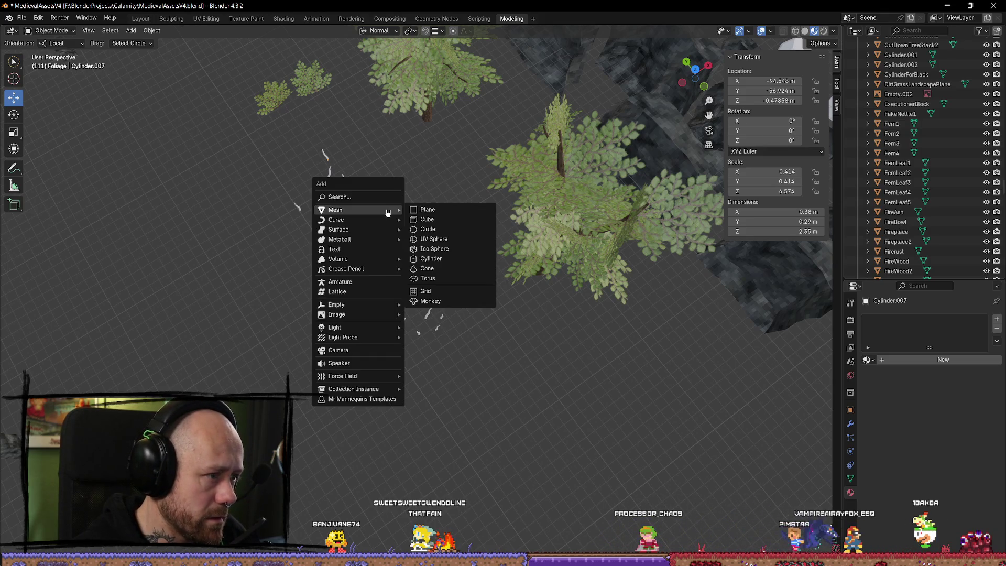
{"action": "key", "text": "Escape"}
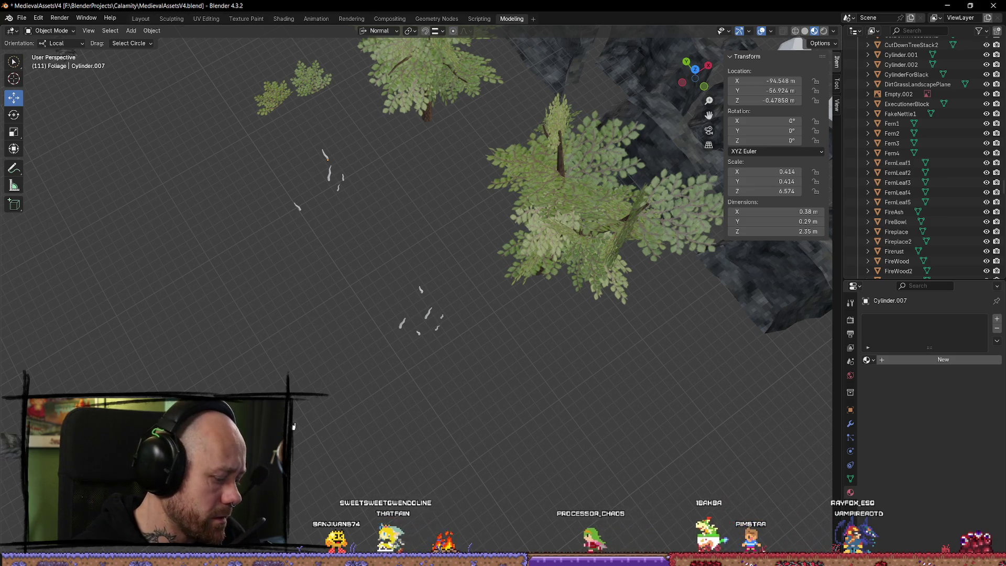
Step: Apply Cylinder.007's scale so it reads 1.000, then move it along X to -110.35 m
{"action": "key", "text": "z"}
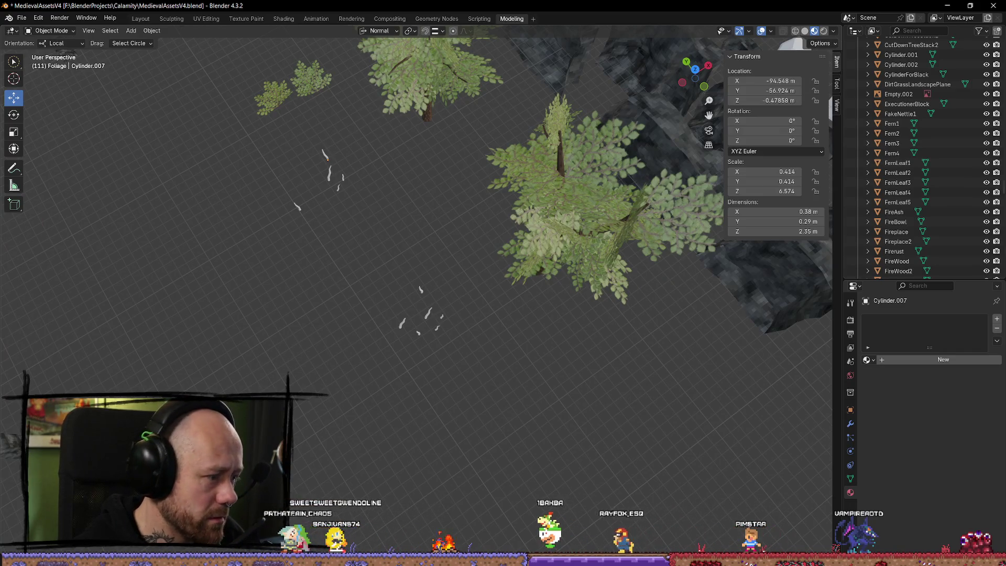
{"action": "right_click", "coordinate": [325, 432]}
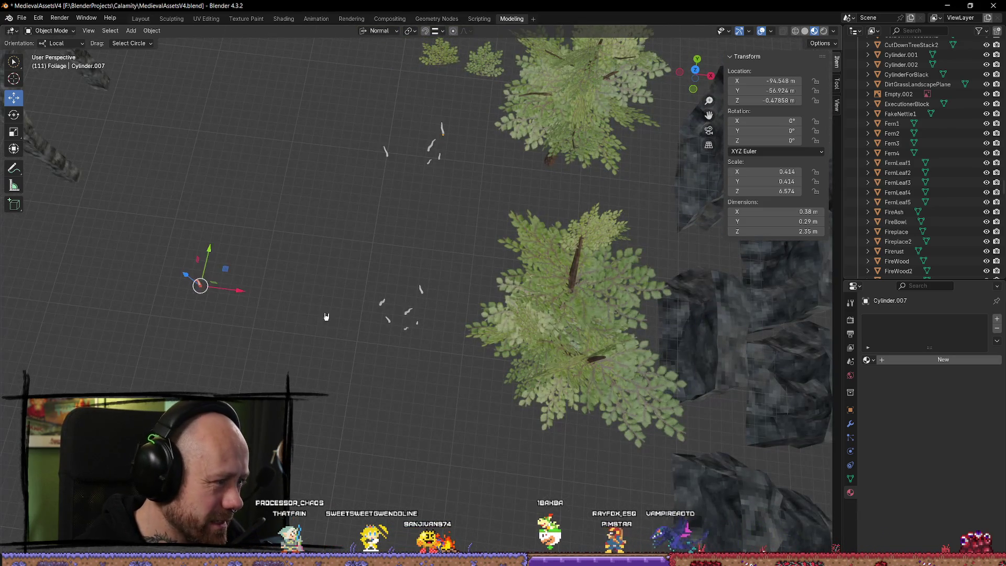
{"action": "key", "text": "ctrl+a"}
{"action": "left_click", "coordinate": [304, 334]}
{"action": "key", "text": "ctrl+a"}
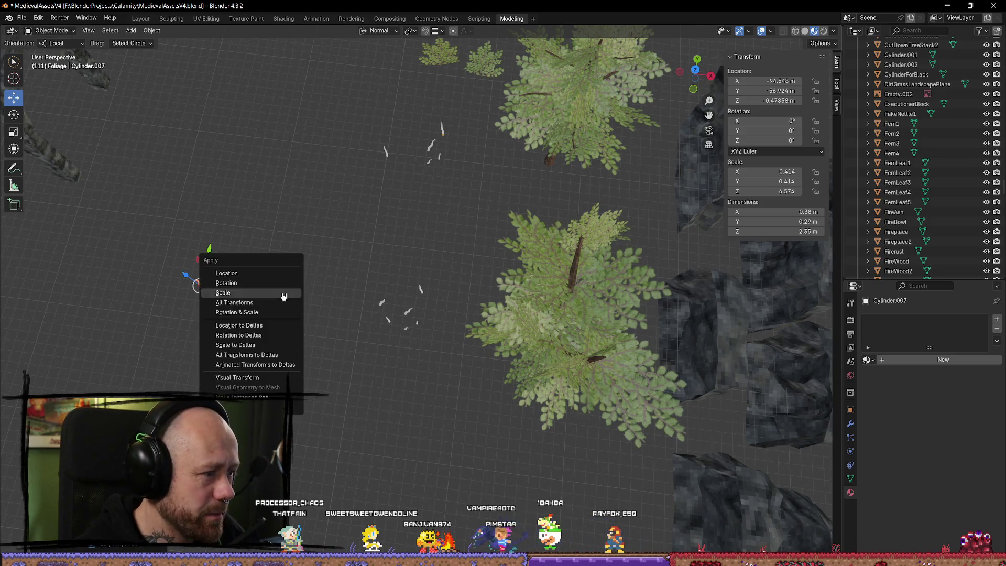
{"action": "left_click", "coordinate": [245, 286]}
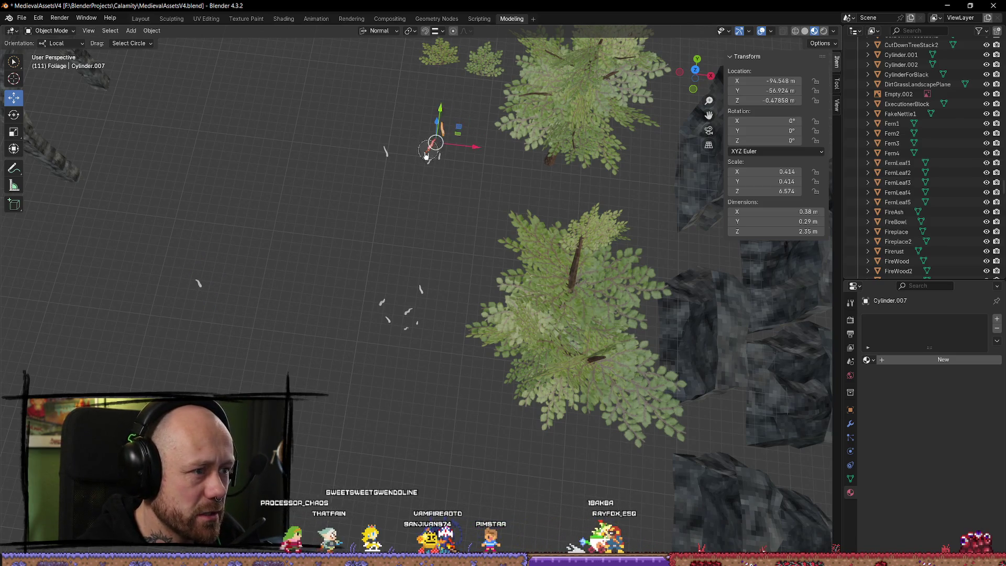
{"action": "key", "text": "ctrl+a"}
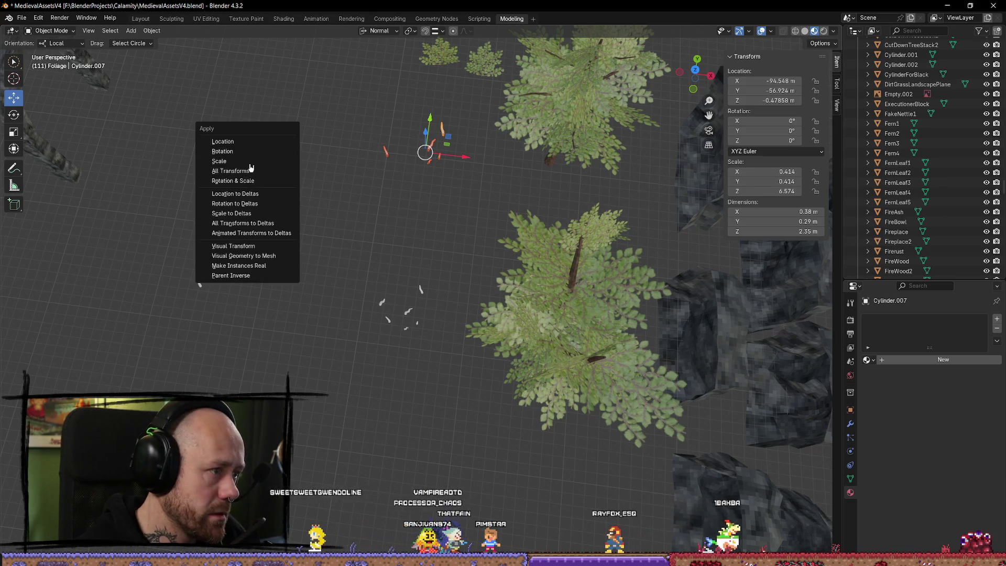
{"action": "left_click", "coordinate": [251, 168]}
{"action": "key", "text": "ctrl+a"}
{"action": "left_click", "coordinate": [323, 173]}
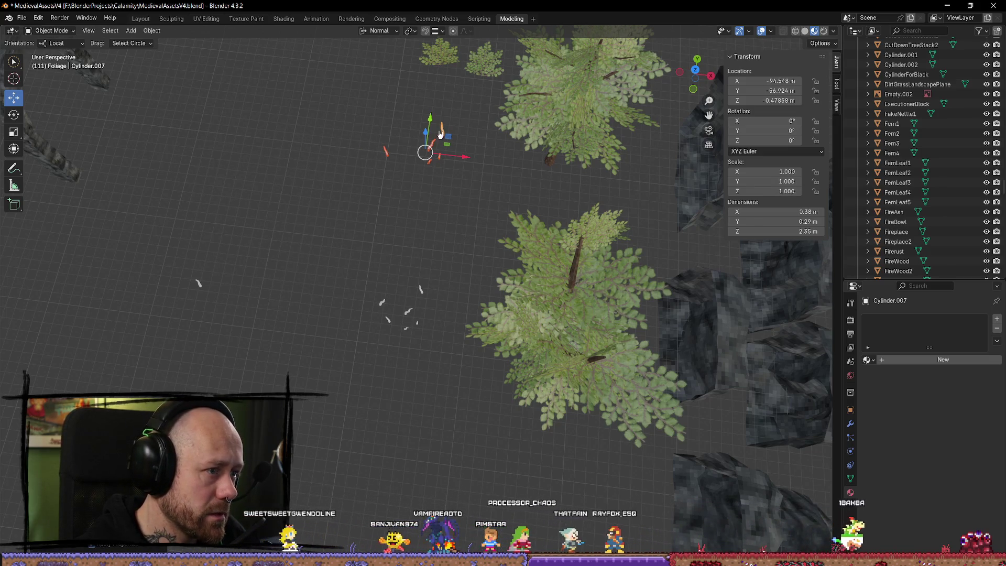
{"action": "mouse_move", "coordinate": [464, 160]}
{"action": "left_mouse_down"}
{"action": "mouse_move", "coordinate": [332, 148]}
{"action": "mouse_move", "coordinate": [298, 130]}
{"action": "mouse_move", "coordinate": [185, 295]}
{"action": "left_mouse_up"}
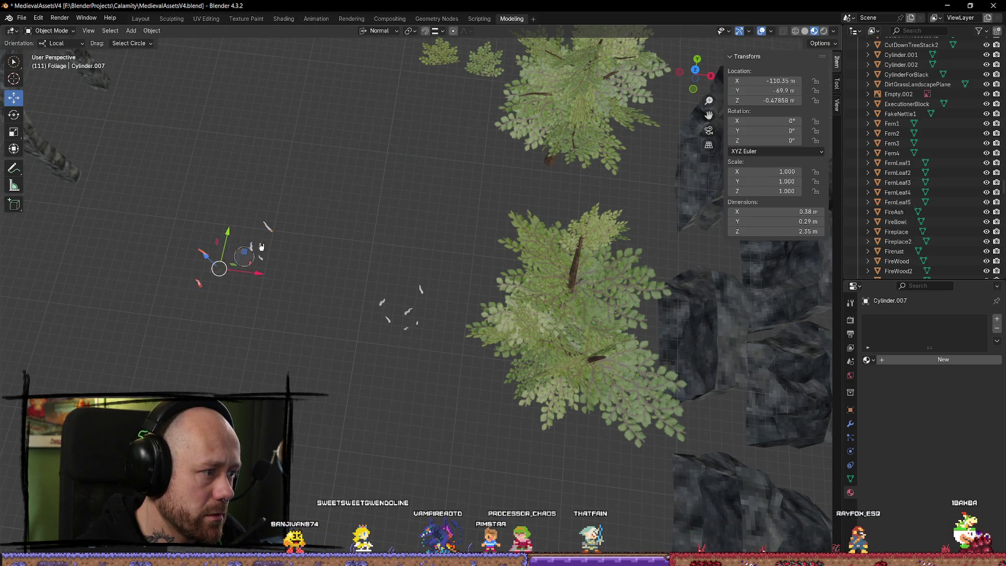
{"action": "mouse_move", "coordinate": [281, 262]}
{"action": "left_mouse_down"}
{"action": "mouse_move", "coordinate": [417, 285]}
{"action": "mouse_move", "coordinate": [634, 288]}
{"action": "left_mouse_up"}
Step: Slide the selected stick farther along the Y axis into its final spot
{"action": "scroll", "coordinate": [409, 283], "scroll_direction": "down", "scroll_amount": 5}
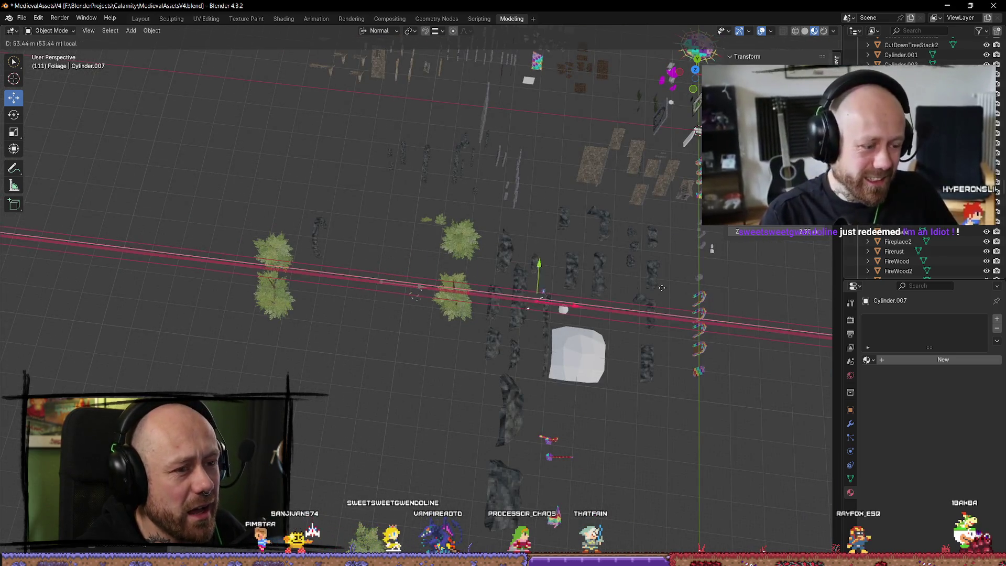
{"action": "key", "text": "y"}
{"action": "scroll", "coordinate": [734, 262], "scroll_direction": "down", "scroll_amount": 2}
{"action": "mouse_move", "coordinate": [801, 296]}
{"action": "left_mouse_down"}
{"action": "mouse_move", "coordinate": [660, 241]}
{"action": "mouse_move", "coordinate": [652, 186]}
{"action": "left_mouse_up"}
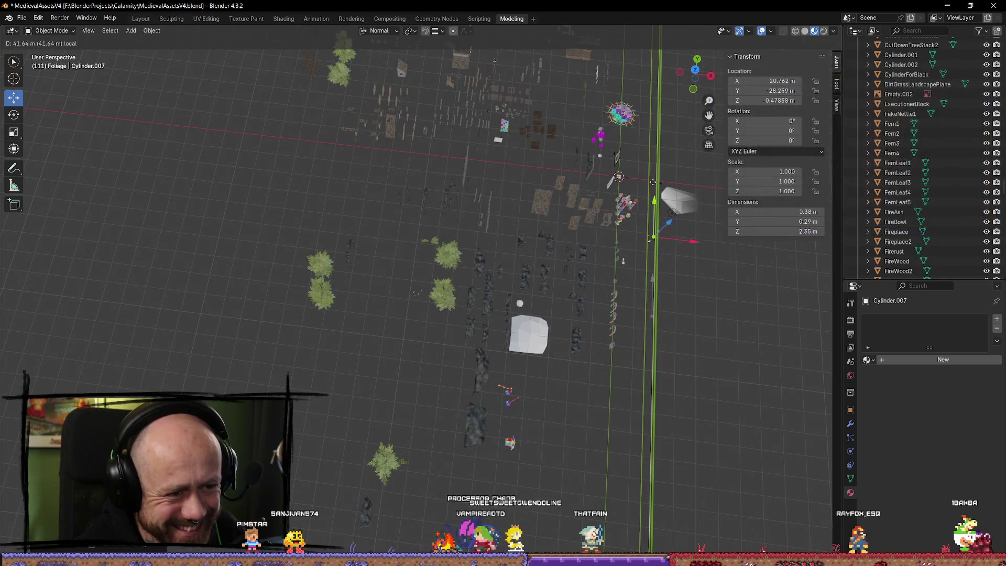
{"action": "key", "text": "y"}
{"action": "mouse_move", "coordinate": [652, 138]}
{"action": "left_mouse_down"}
{"action": "mouse_move", "coordinate": [637, 173]}
{"action": "mouse_move", "coordinate": [681, 176]}
{"action": "left_mouse_up"}
{"action": "key", "text": "x"}
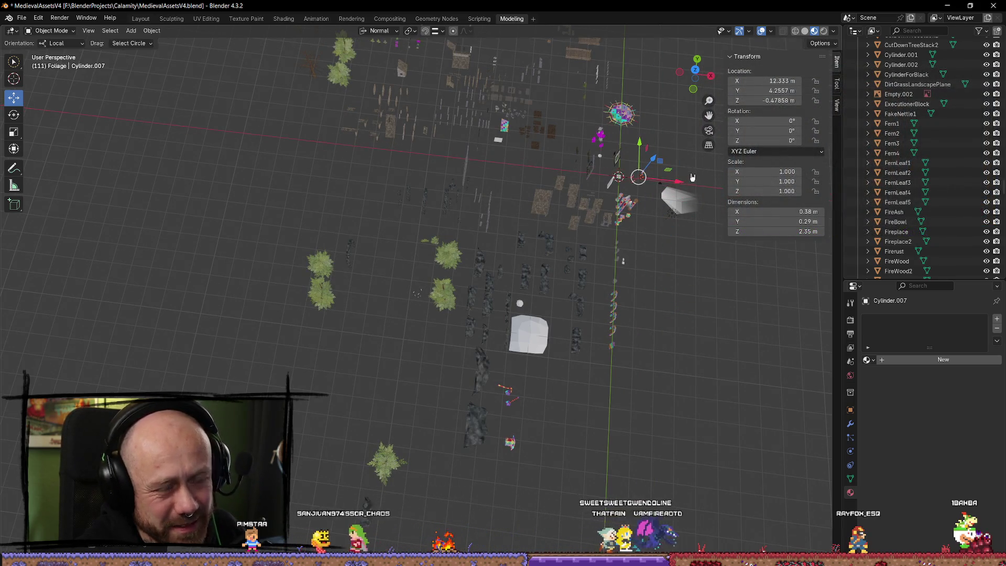
{"action": "scroll", "coordinate": [692, 177], "scroll_direction": "up", "scroll_amount": 1}
{"action": "scroll", "coordinate": [692, 178], "scroll_direction": "up", "scroll_amount": 6}
Step: Delete Plane.004 and move Cylinder.006 along X and Y toward the origin
{"action": "left_click", "coordinate": [230, 288]}
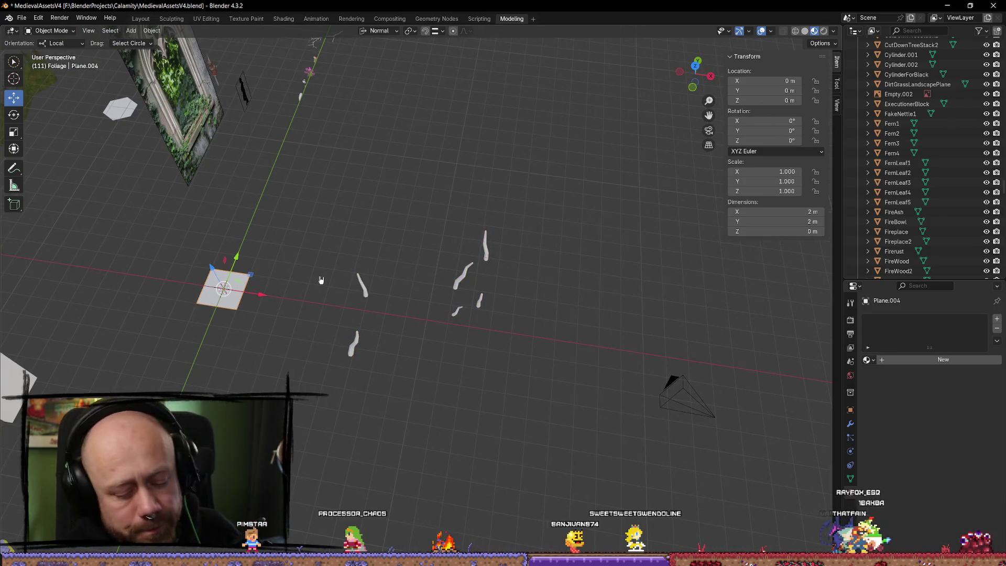
{"action": "key", "text": "Delete"}
{"action": "mouse_move", "coordinate": [325, 280]}
{"action": "left_mouse_down"}
{"action": "mouse_move", "coordinate": [274, 215]}
{"action": "mouse_move", "coordinate": [426, 245]}
{"action": "mouse_move", "coordinate": [401, 281]}
{"action": "left_mouse_up"}
{"action": "left_click", "coordinate": [307, 289]}
{"action": "left_click_drag", "start_coordinate": [307, 289], "coordinate": [341, 323]}
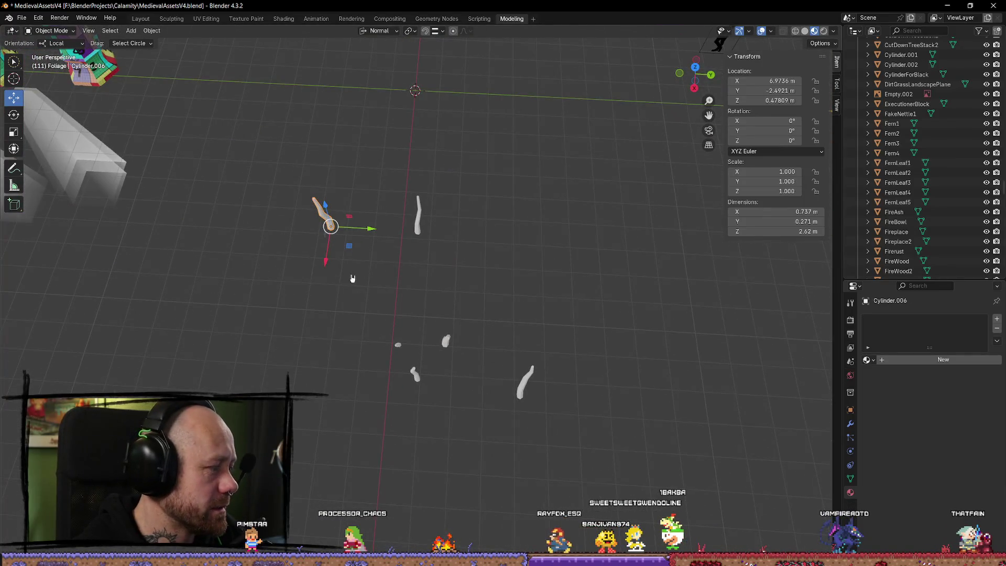
{"action": "left_click_drag", "start_coordinate": [349, 282], "coordinate": [341, 218]}
{"action": "left_click_drag", "start_coordinate": [309, 255], "coordinate": [334, 108]}
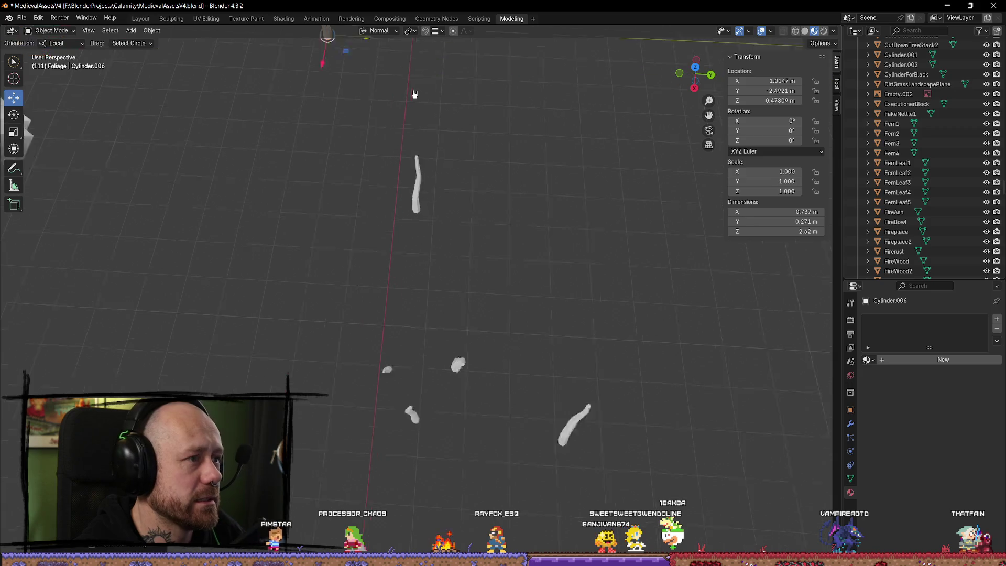
{"action": "mouse_move", "coordinate": [451, 228]}
{"action": "left_mouse_down"}
{"action": "mouse_move", "coordinate": [374, 228]}
{"action": "mouse_move", "coordinate": [419, 91]}
{"action": "mouse_move", "coordinate": [435, 151]}
{"action": "mouse_move", "coordinate": [600, 314]}
{"action": "left_mouse_up"}
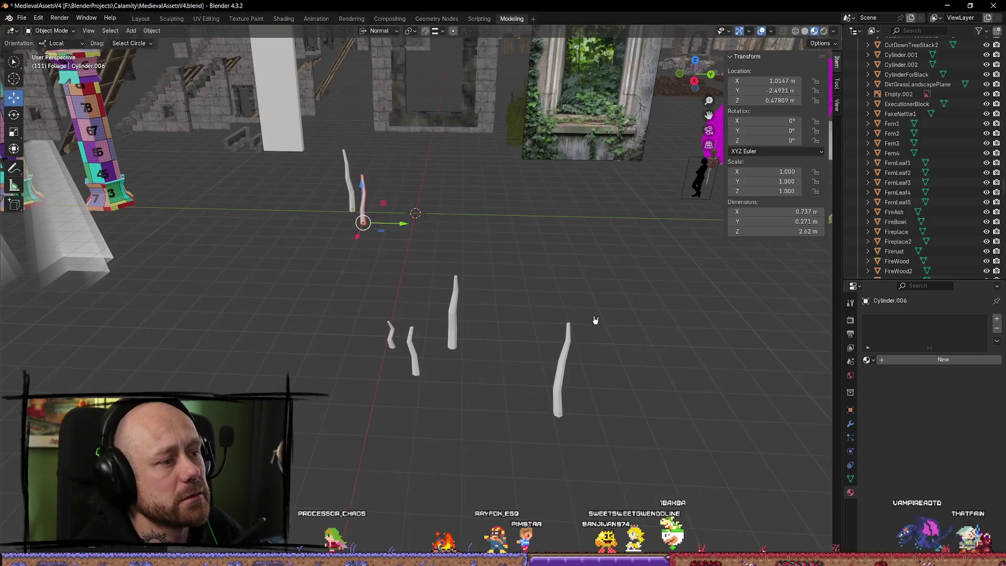
Step: Bring an upright stick and two stray stalks in beside the other sticks
{"action": "left_click", "coordinate": [454, 315]}
{"action": "mouse_move", "coordinate": [465, 345]}
{"action": "left_mouse_down"}
{"action": "mouse_move", "coordinate": [314, 343]}
{"action": "mouse_move", "coordinate": [368, 240]}
{"action": "mouse_move", "coordinate": [310, 237]}
{"action": "left_mouse_up"}
{"action": "left_click", "coordinate": [417, 364]}
{"action": "left_click_drag", "start_coordinate": [445, 373], "coordinate": [266, 342]}
{"action": "left_click_drag", "start_coordinate": [319, 255], "coordinate": [319, 254]}
{"action": "left_click", "coordinate": [565, 397]}
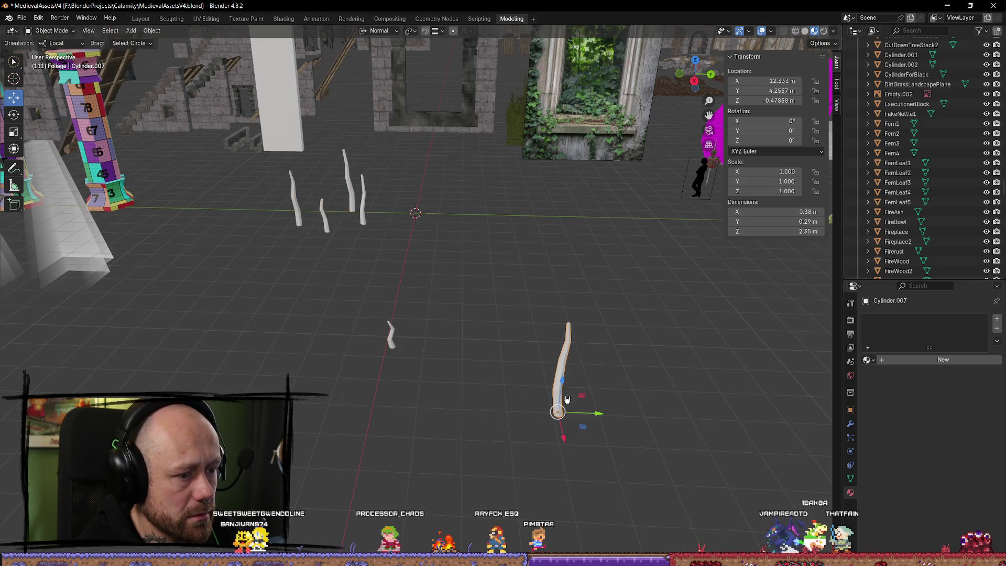
{"action": "mouse_move", "coordinate": [558, 414]}
{"action": "left_mouse_down"}
{"action": "mouse_move", "coordinate": [347, 292]}
{"action": "mouse_move", "coordinate": [314, 236]}
{"action": "left_mouse_up"}
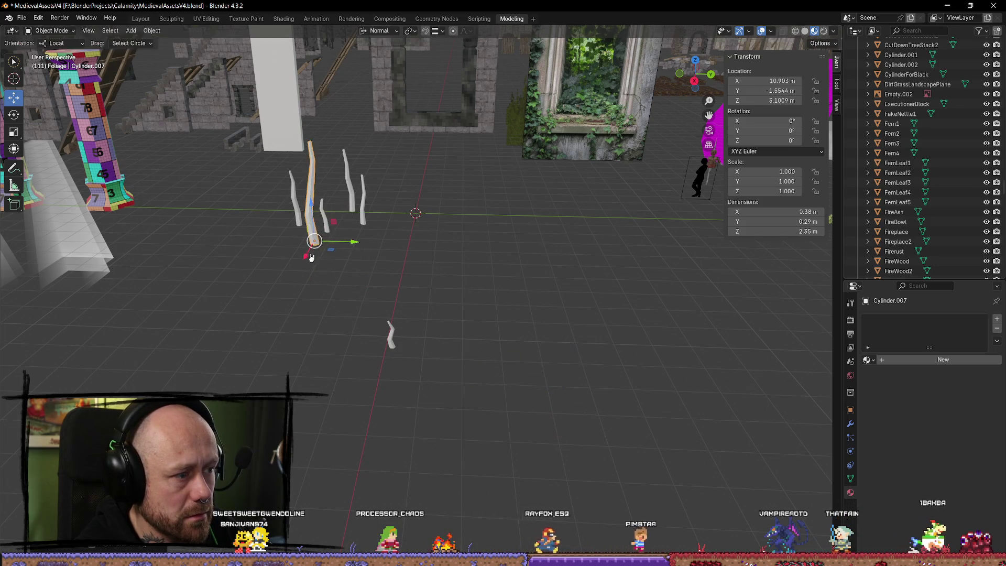
{"action": "left_click_drag", "start_coordinate": [380, 255], "coordinate": [472, 330]}
{"action": "key", "text": "ctrl+z"}
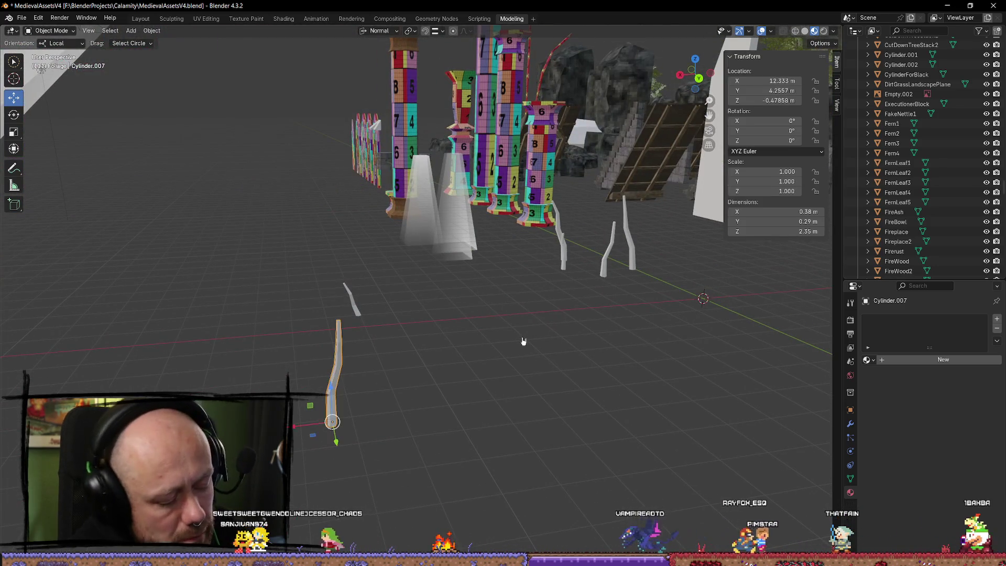
{"action": "mouse_move", "coordinate": [326, 443]}
{"action": "left_mouse_down"}
{"action": "mouse_move", "coordinate": [582, 435]}
{"action": "mouse_move", "coordinate": [610, 414]}
{"action": "mouse_move", "coordinate": [458, 286]}
{"action": "mouse_move", "coordinate": [471, 274]}
{"action": "mouse_move", "coordinate": [540, 280]}
{"action": "left_mouse_up"}
{"action": "key", "text": "x"}
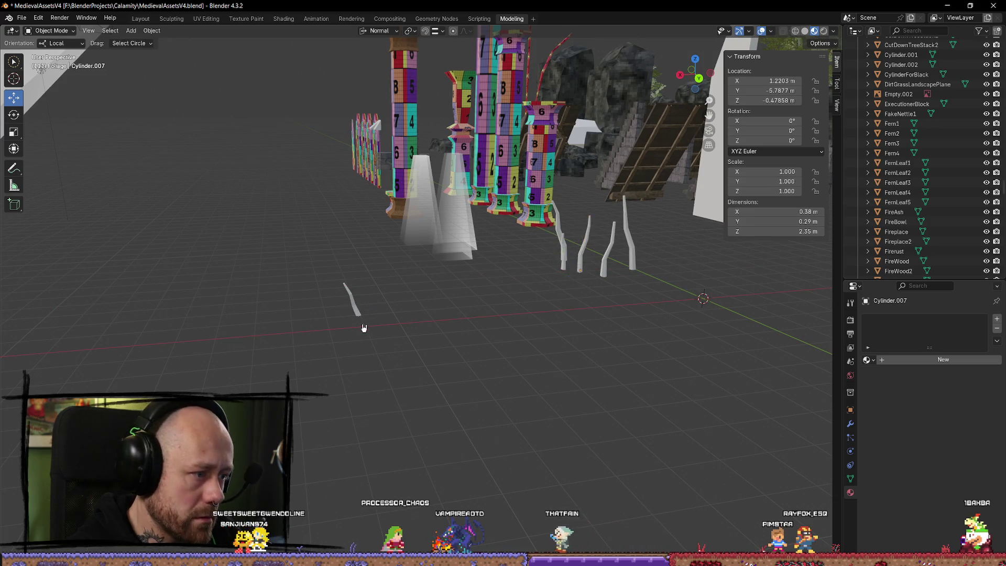
Step: Slide another stalk into the group and move one more stick along Y
{"action": "left_click_drag", "start_coordinate": [323, 319], "coordinate": [558, 282]}
{"action": "left_click_drag", "start_coordinate": [621, 289], "coordinate": [590, 266]}
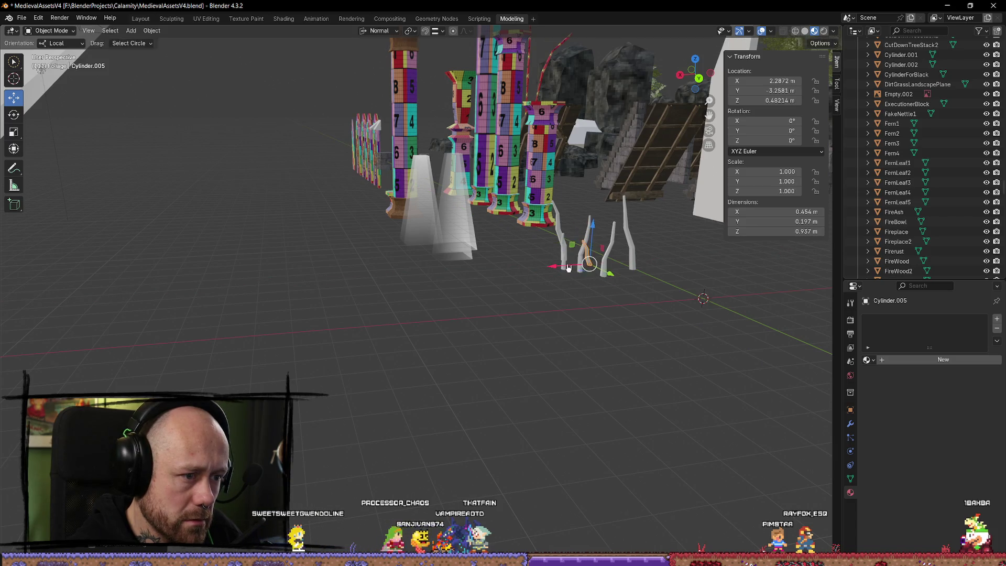
{"action": "key", "text": "KP_Decimal"}
{"action": "scroll", "coordinate": [582, 293], "scroll_direction": "down", "scroll_amount": 5}
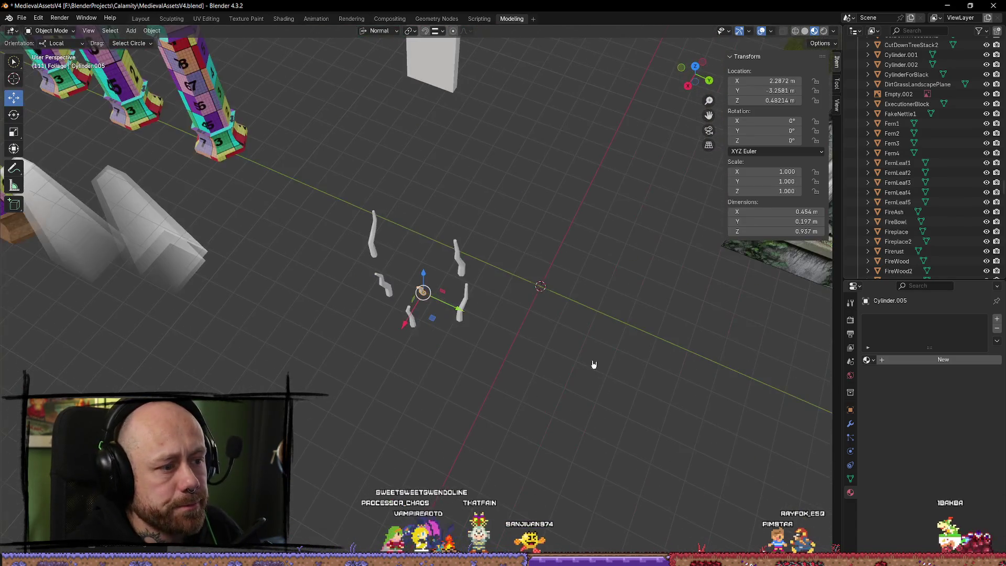
{"action": "scroll", "coordinate": [595, 299], "scroll_direction": "up", "scroll_amount": 3}
{"action": "left_click", "coordinate": [543, 294]}
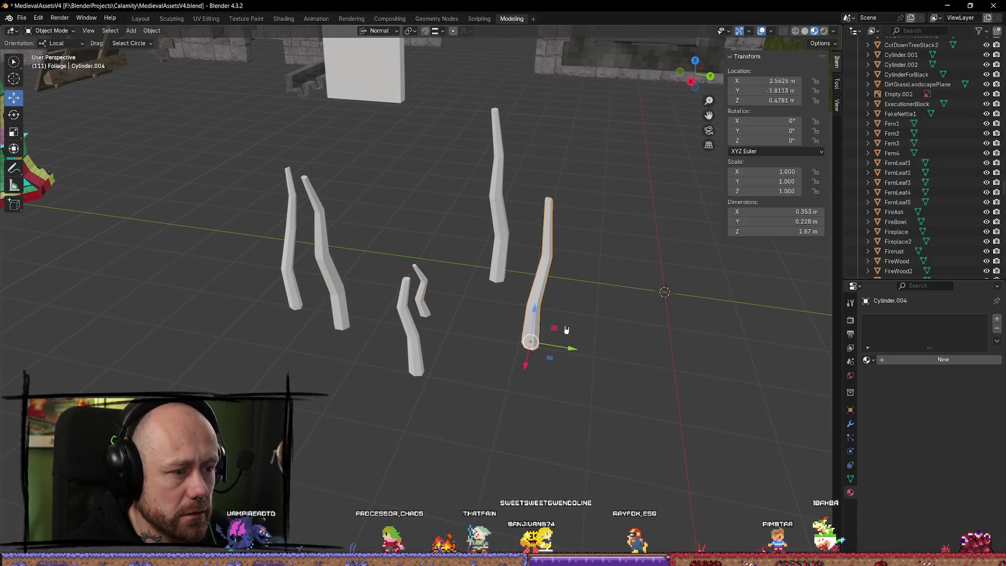
{"action": "key", "text": "g"}
{"action": "key", "text": "y"}
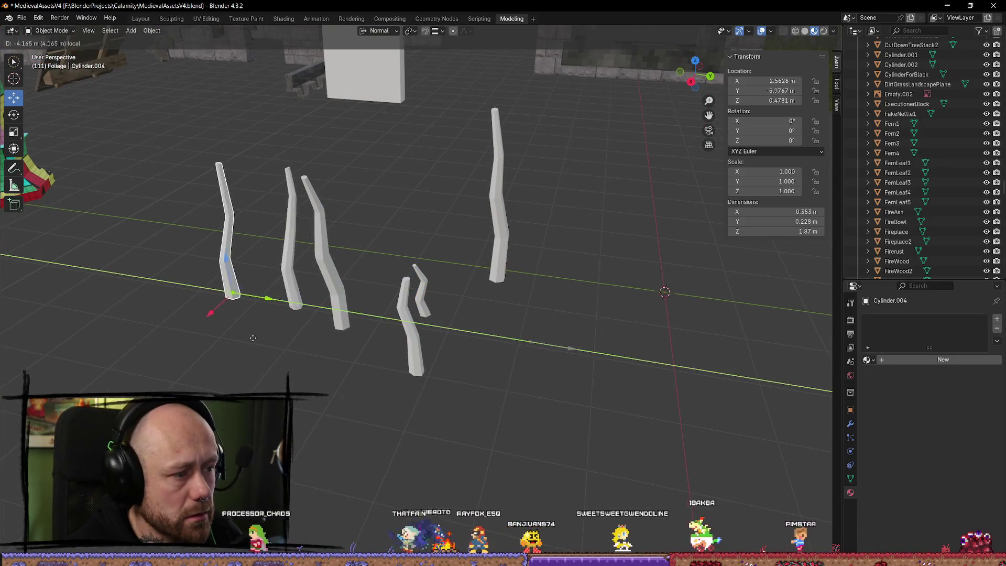
{"action": "left_click", "coordinate": [297, 334]}
{"action": "left_click_drag", "start_coordinate": [298, 334], "coordinate": [316, 333]}
Step: Duplicate two sticks, including the tall middle one, and spread the copies along Y
{"action": "key", "text": "shift+d"}
{"action": "right_click", "coordinate": [316, 334]}
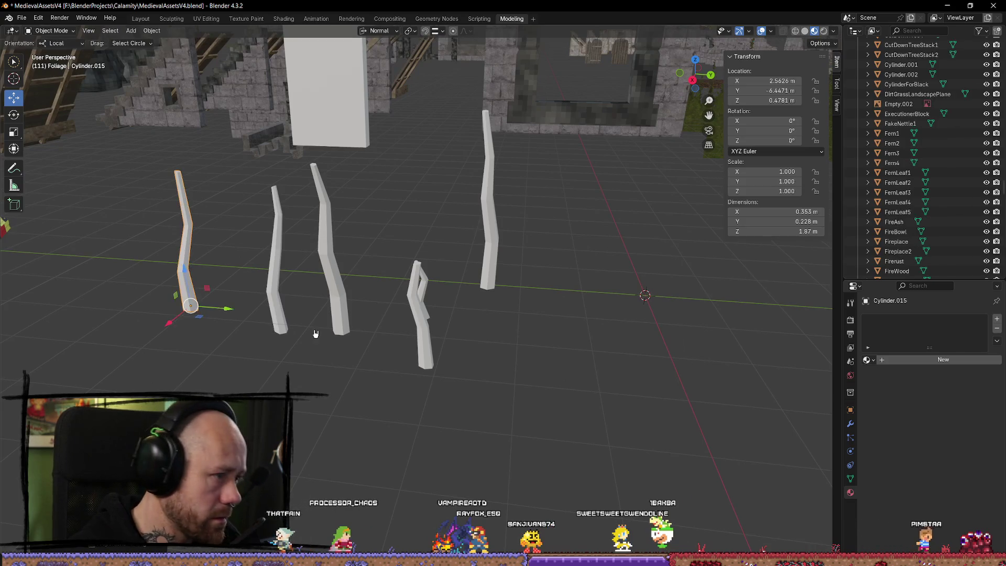
{"action": "left_click_drag", "start_coordinate": [231, 311], "coordinate": [663, 338]}
{"action": "left_click", "coordinate": [490, 267]}
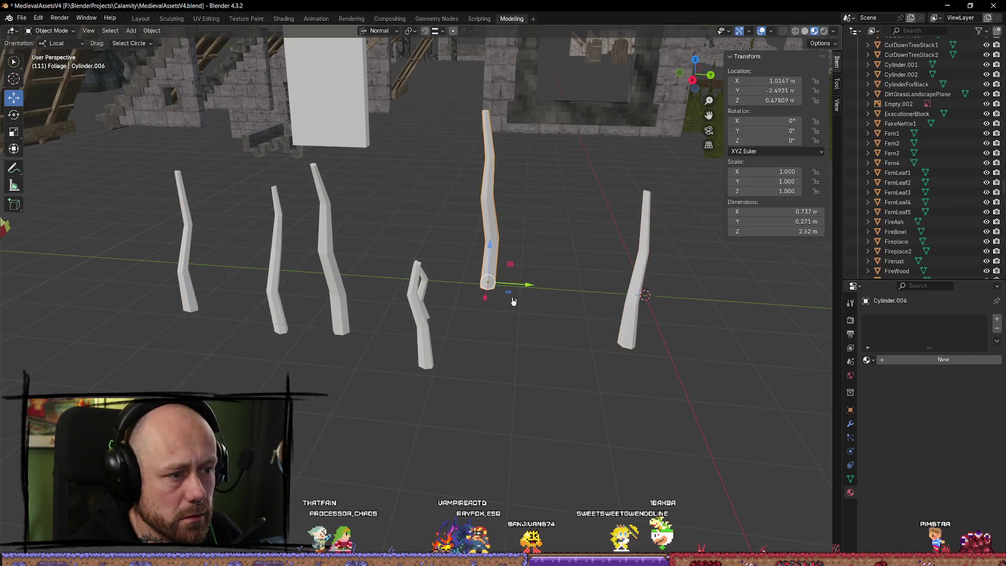
{"action": "key", "text": "shift+d"}
{"action": "right_click", "coordinate": [517, 311]}
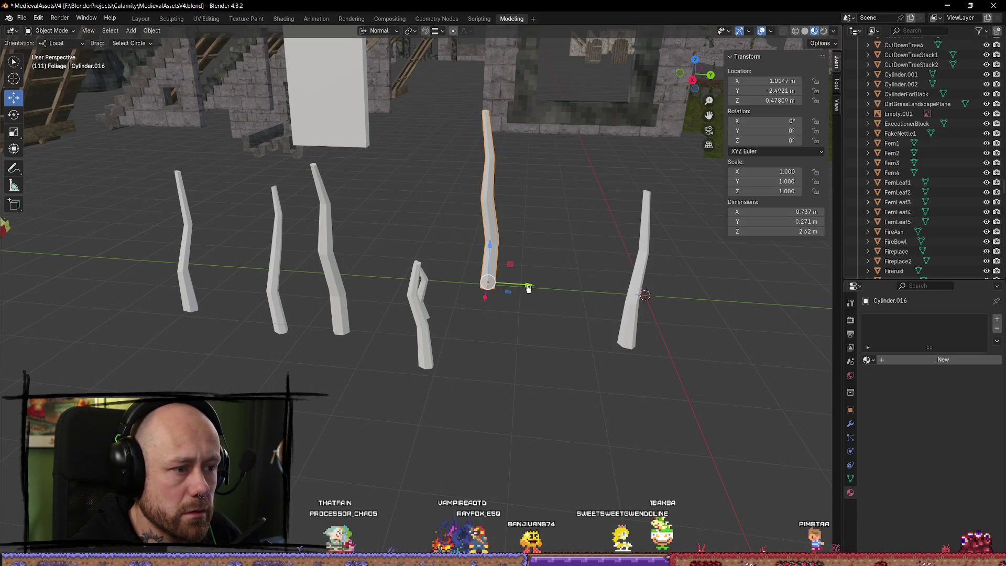
{"action": "left_click_drag", "start_coordinate": [528, 288], "coordinate": [627, 292]}
{"action": "left_click_drag", "start_coordinate": [514, 283], "coordinate": [380, 274]}
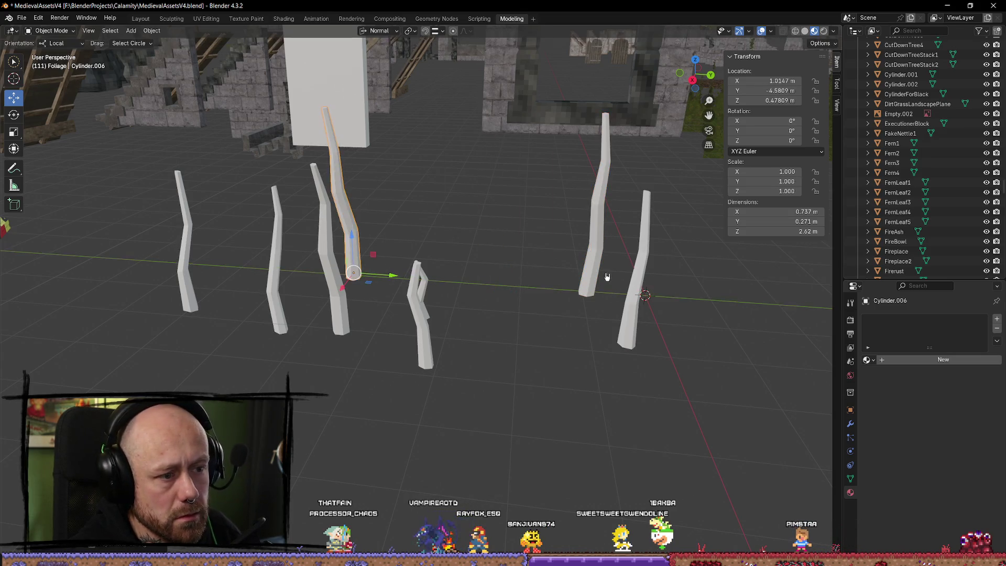
{"action": "scroll", "coordinate": [687, 170], "scroll_direction": "down", "scroll_amount": 5}
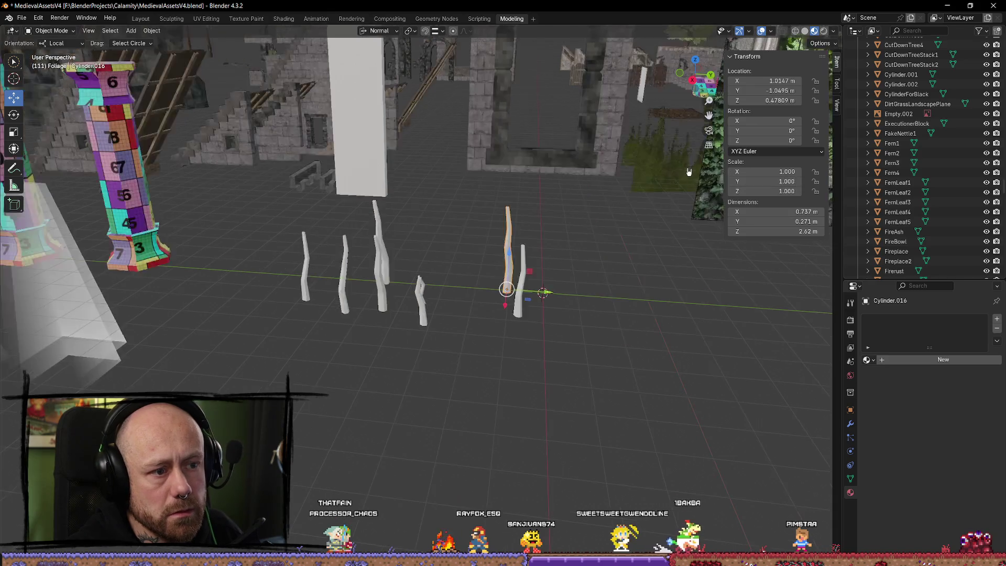
{"action": "mouse_move", "coordinate": [701, 85]}
{"action": "left_mouse_down"}
{"action": "mouse_move", "coordinate": [600, 220]}
{"action": "mouse_move", "coordinate": [404, 370]}
{"action": "mouse_move", "coordinate": [577, 299]}
{"action": "mouse_move", "coordinate": [592, 309]}
{"action": "mouse_move", "coordinate": [546, 280]}
{"action": "mouse_move", "coordinate": [489, 330]}
{"action": "mouse_move", "coordinate": [478, 393]}
{"action": "mouse_move", "coordinate": [613, 362]}
{"action": "mouse_move", "coordinate": [624, 339]}
{"action": "mouse_move", "coordinate": [575, 367]}
{"action": "mouse_move", "coordinate": [640, 400]}
{"action": "left_mouse_up"}
Step: Lay one stick flat with a 90° X rotation and move it across the ground
{"action": "scroll", "coordinate": [575, 366], "scroll_direction": "up", "scroll_amount": 5}
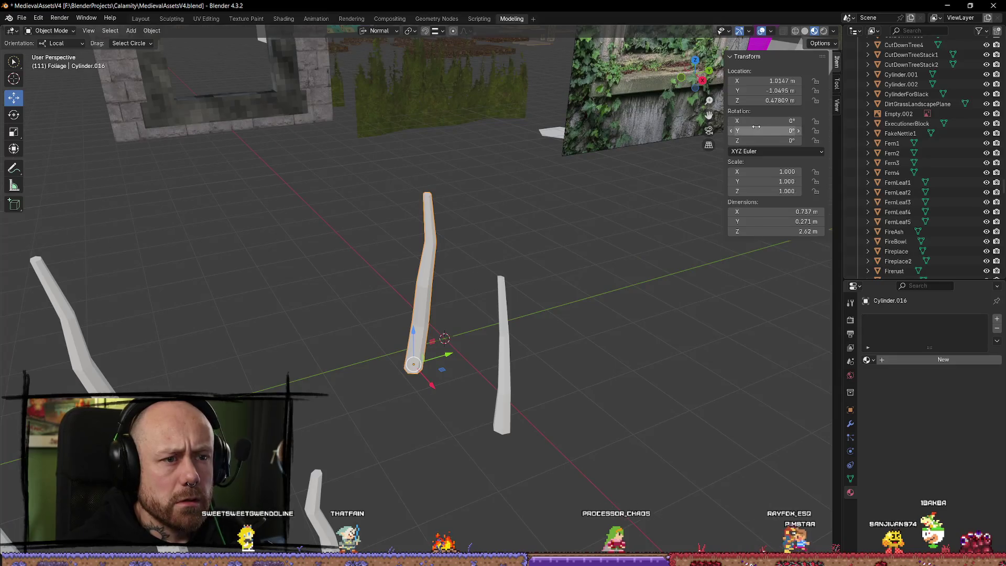
{"action": "type", "text": "0"}
{"action": "key", "text": "Return"}
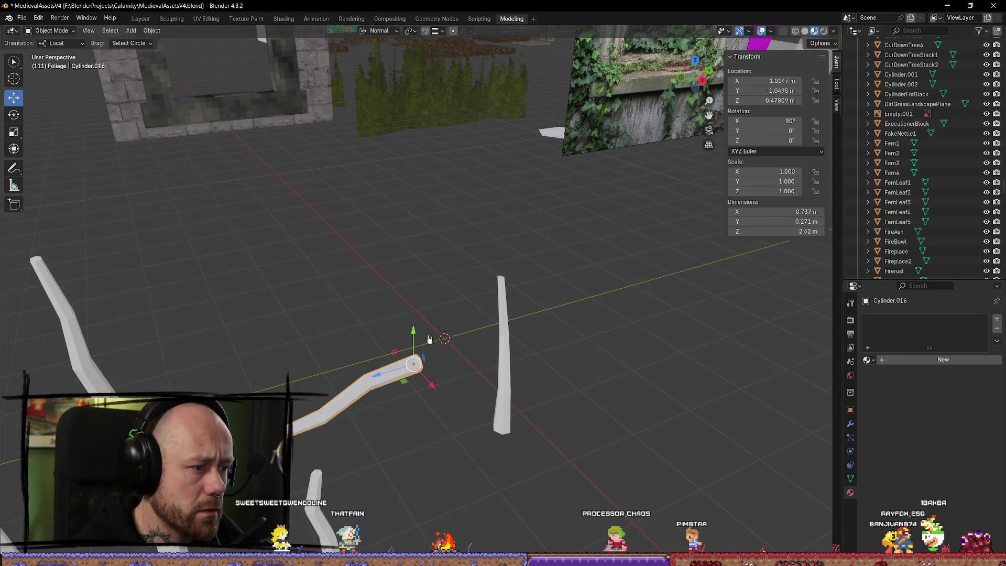
{"action": "mouse_move", "coordinate": [377, 376]}
{"action": "left_mouse_down"}
{"action": "mouse_move", "coordinate": [524, 367]}
{"action": "mouse_move", "coordinate": [563, 348]}
{"action": "mouse_move", "coordinate": [503, 388]}
{"action": "mouse_move", "coordinate": [509, 409]}
{"action": "left_mouse_up"}
Step: Rotate and position the other tall stick with the Transform tool so the two branches cross
{"action": "left_click", "coordinate": [508, 409]}
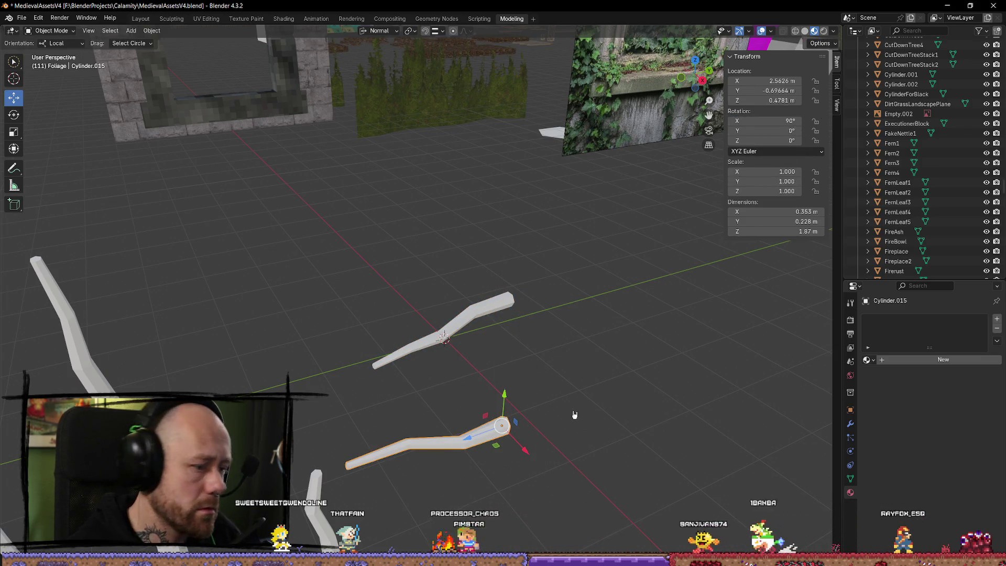
{"action": "left_click_drag", "start_coordinate": [574, 414], "coordinate": [559, 416]}
{"action": "key", "text": "shift+space"}
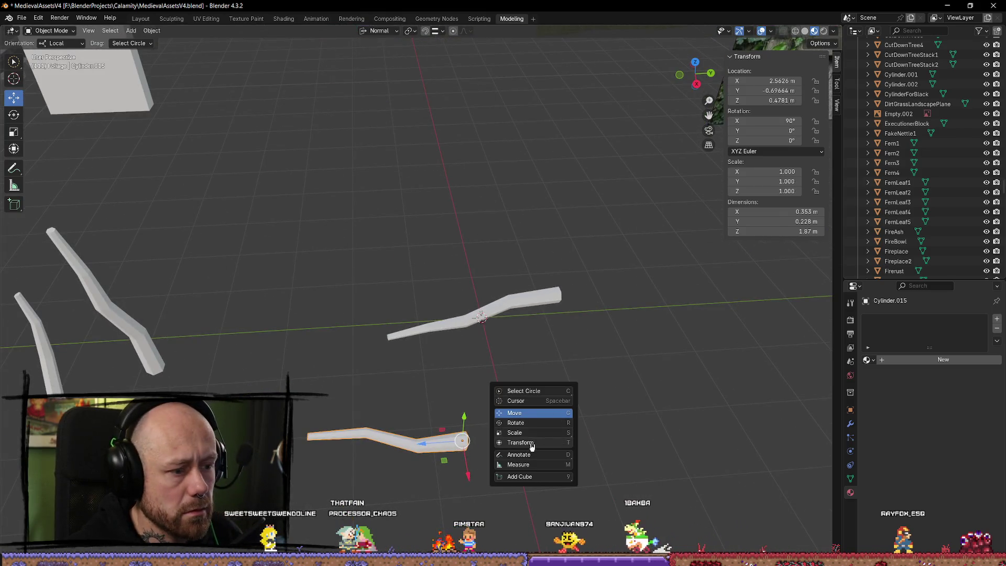
{"action": "left_click", "coordinate": [531, 445]}
{"action": "mouse_move", "coordinate": [474, 437]}
{"action": "left_mouse_down"}
{"action": "mouse_move", "coordinate": [524, 398]}
{"action": "mouse_move", "coordinate": [442, 479]}
{"action": "left_mouse_up"}
{"action": "mouse_move", "coordinate": [462, 440]}
{"action": "left_mouse_down"}
{"action": "mouse_move", "coordinate": [503, 375]}
{"action": "mouse_move", "coordinate": [453, 335]}
{"action": "mouse_move", "coordinate": [539, 382]}
{"action": "mouse_move", "coordinate": [508, 353]}
{"action": "left_mouse_up"}
{"action": "left_click_drag", "start_coordinate": [413, 345], "coordinate": [378, 437]}
{"action": "mouse_move", "coordinate": [530, 340]}
{"action": "left_mouse_down"}
{"action": "mouse_move", "coordinate": [523, 317]}
{"action": "mouse_move", "coordinate": [455, 321]}
{"action": "mouse_move", "coordinate": [406, 304]}
{"action": "mouse_move", "coordinate": [524, 314]}
{"action": "mouse_move", "coordinate": [490, 357]}
{"action": "mouse_move", "coordinate": [595, 397]}
{"action": "left_mouse_up"}
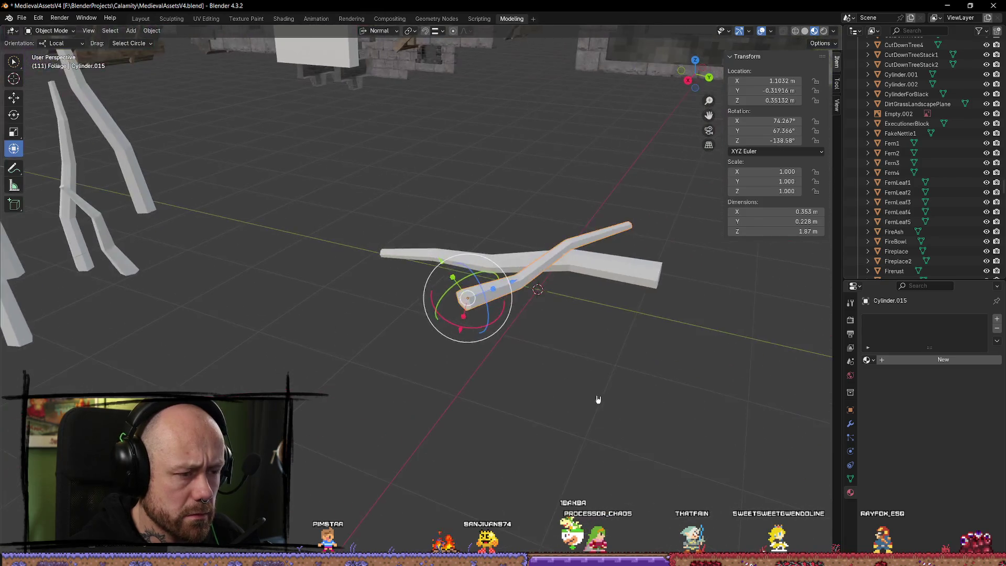
{"action": "scroll", "coordinate": [595, 397], "scroll_direction": "down", "scroll_amount": 6}
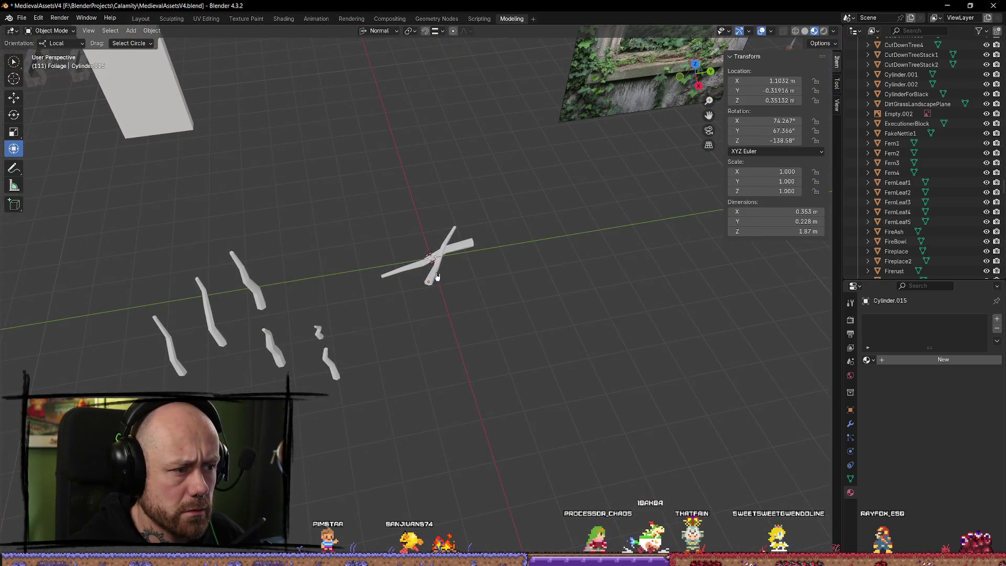
{"action": "scroll", "coordinate": [455, 329], "scroll_direction": "up", "scroll_amount": 1}
{"action": "left_click_drag", "start_coordinate": [414, 307], "coordinate": [420, 293]}
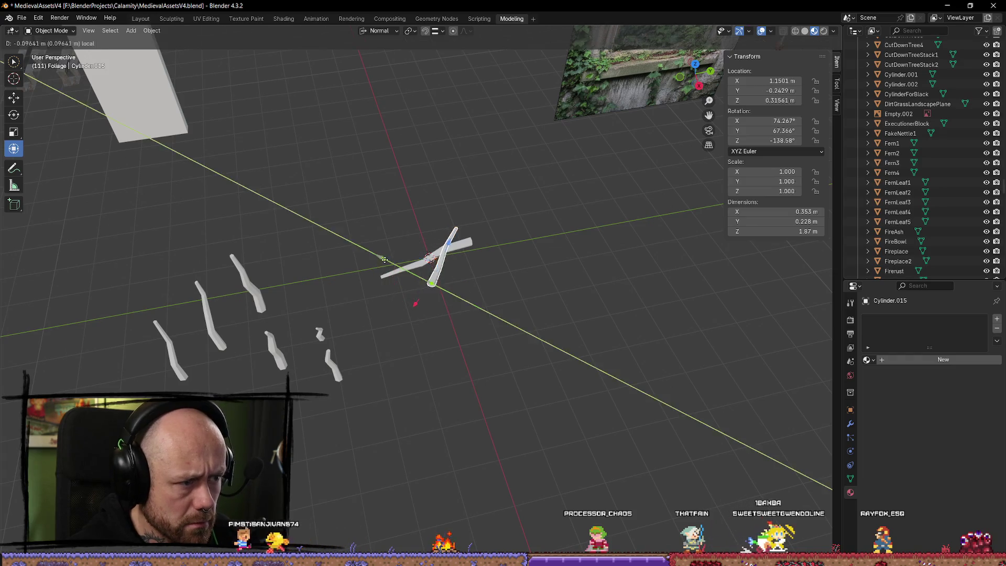
Step: Duplicate the end stick as Cylinder.017, place it beside the cross, and stretch it to 2.17 m along Z
{"action": "left_click", "coordinate": [265, 303]}
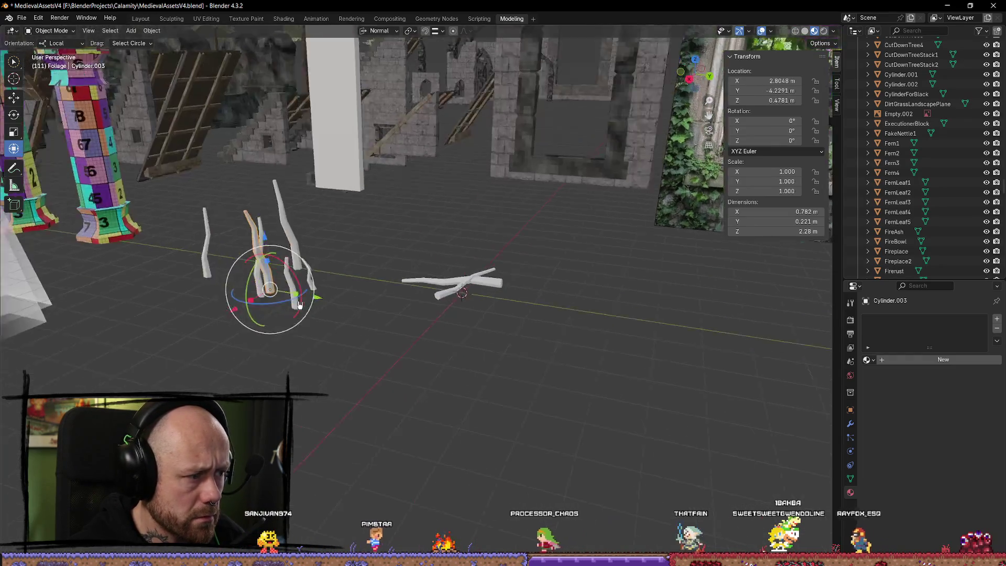
{"action": "left_click", "coordinate": [186, 265]}
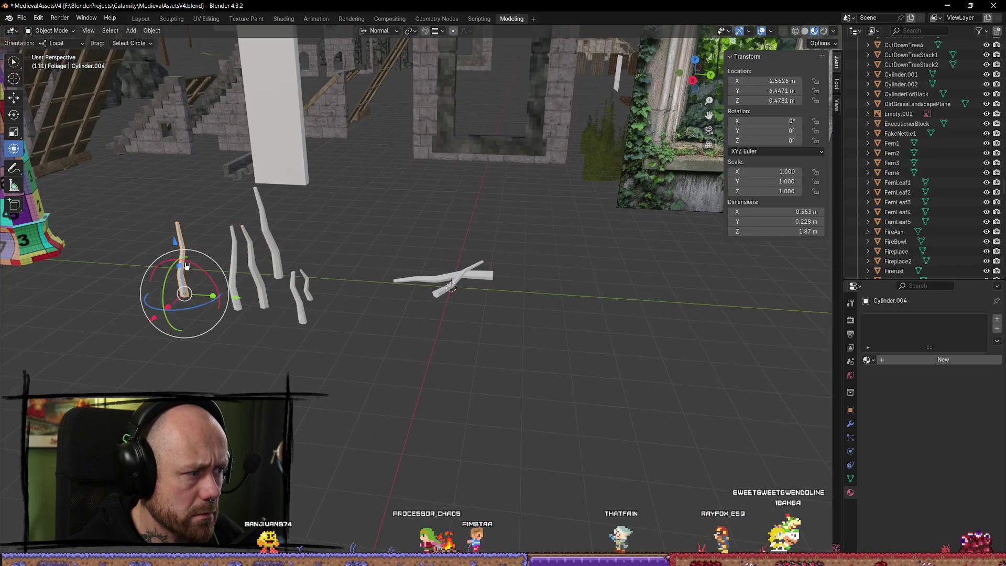
{"action": "key", "text": "shift+d"}
{"action": "right_click", "coordinate": [318, 304]}
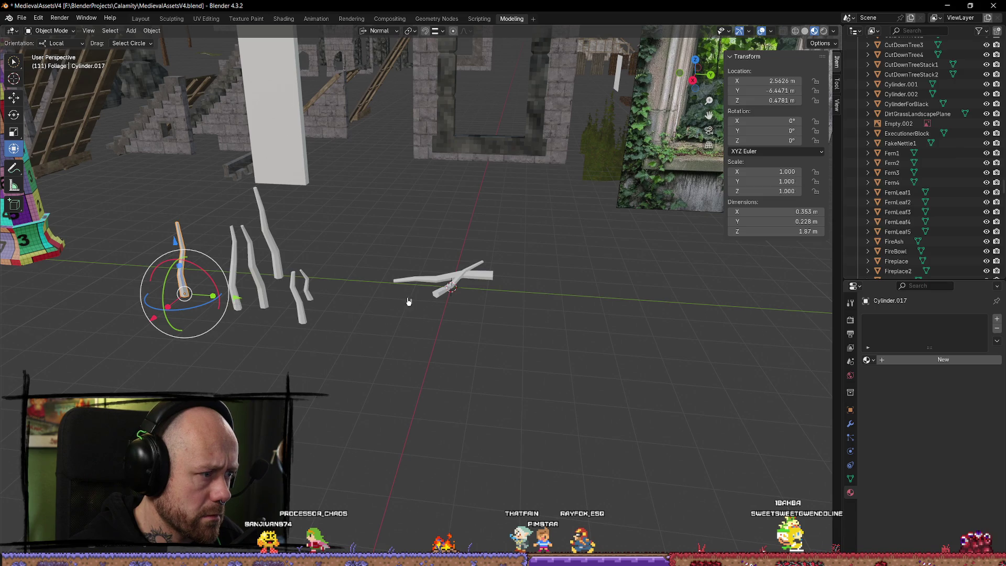
{"action": "scroll", "coordinate": [409, 301], "scroll_direction": "down", "scroll_amount": 5}
{"action": "scroll", "coordinate": [295, 276], "scroll_direction": "up", "scroll_amount": 4}
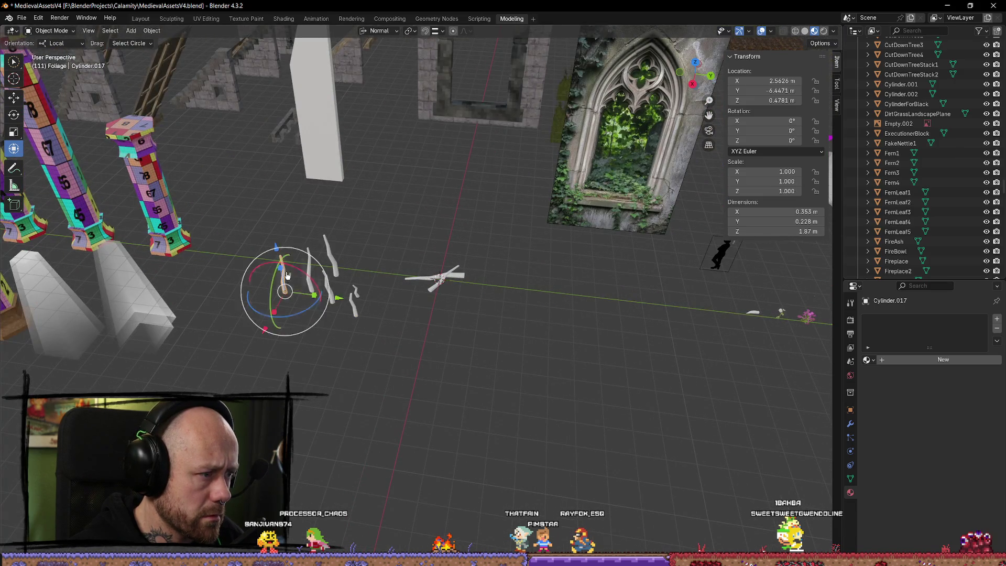
{"action": "left_click_drag", "start_coordinate": [356, 297], "coordinate": [507, 325]}
{"action": "scroll", "coordinate": [519, 320], "scroll_direction": "up", "scroll_amount": 3}
{"action": "key", "text": "s"}
{"action": "key", "text": "z"}
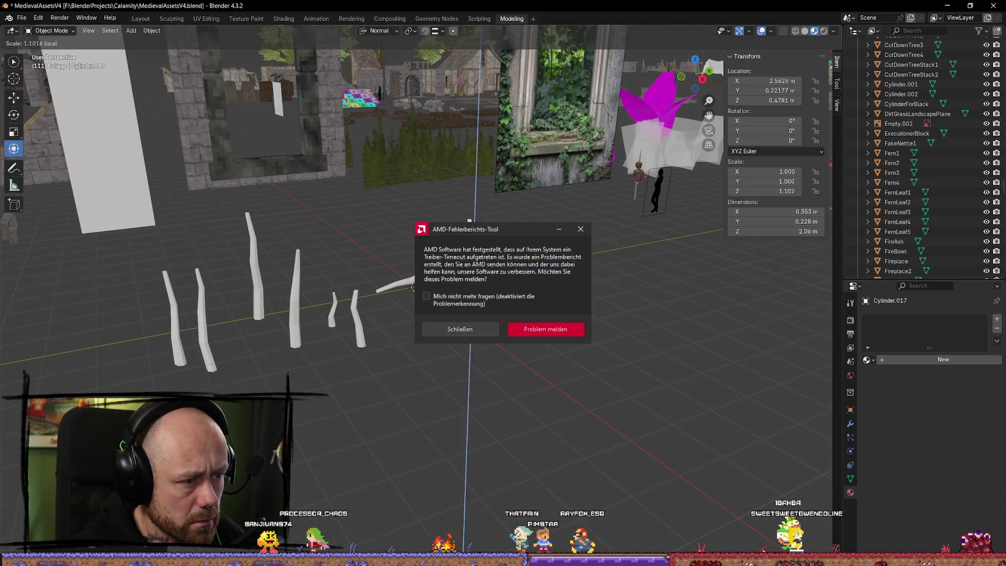
{"action": "key", "text": "Return"}
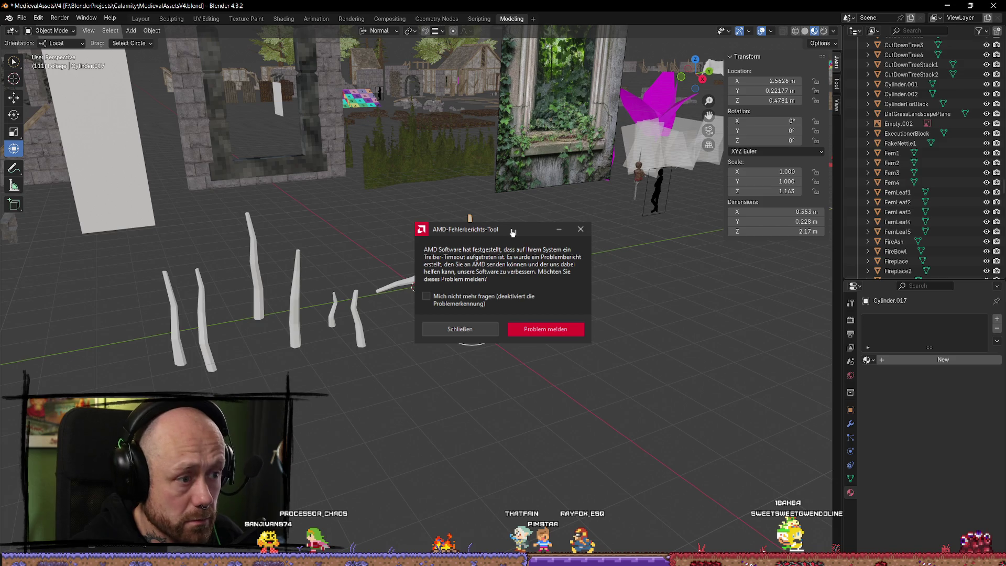